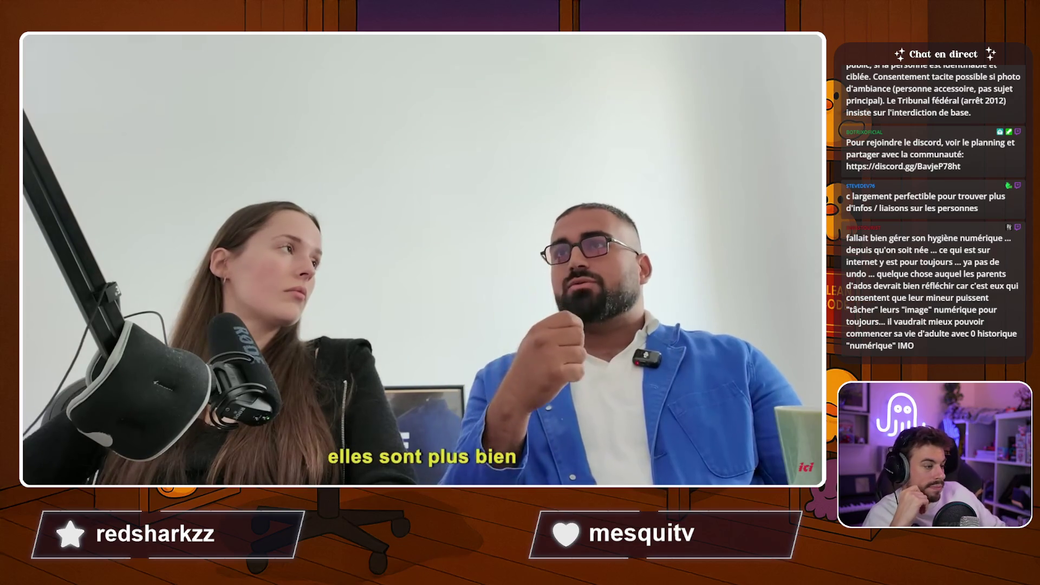
# Watch the metro face-recognition reaction video, pausing and resuming at several remarks.
pyautogui.click(388, 359)
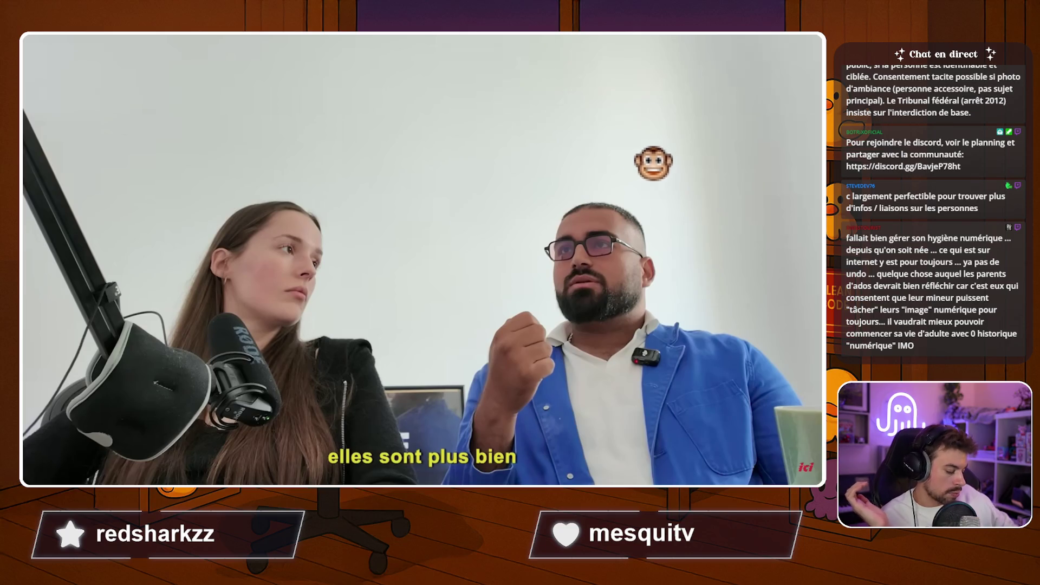
pyautogui.press('space')
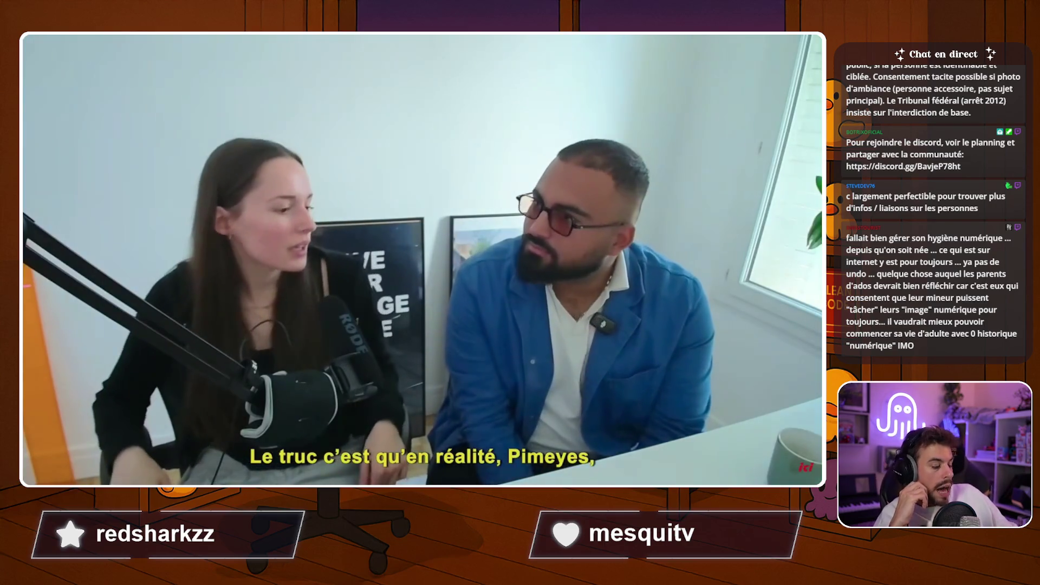
pyautogui.press('space')
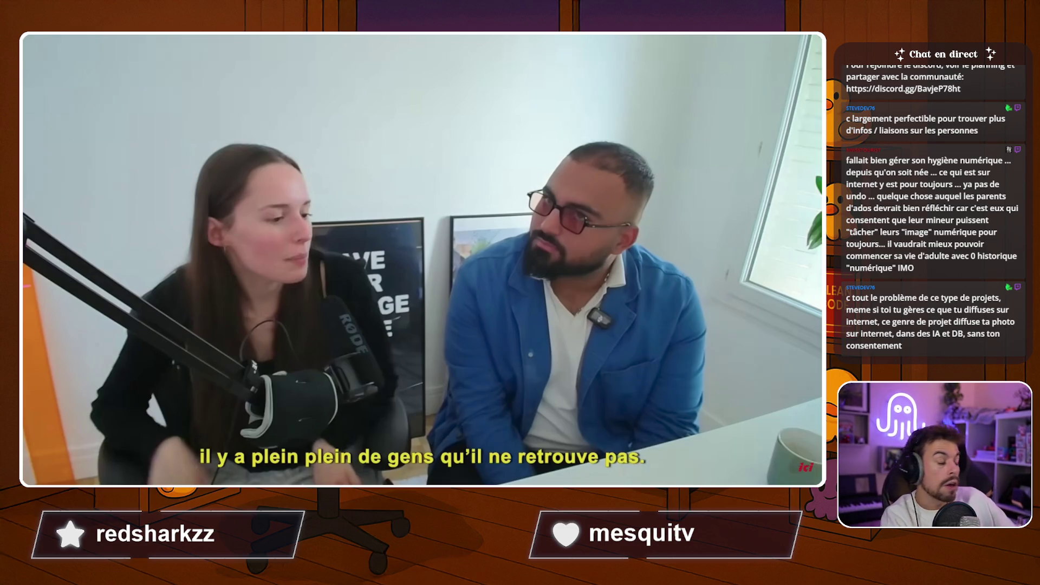
pyautogui.press('space')
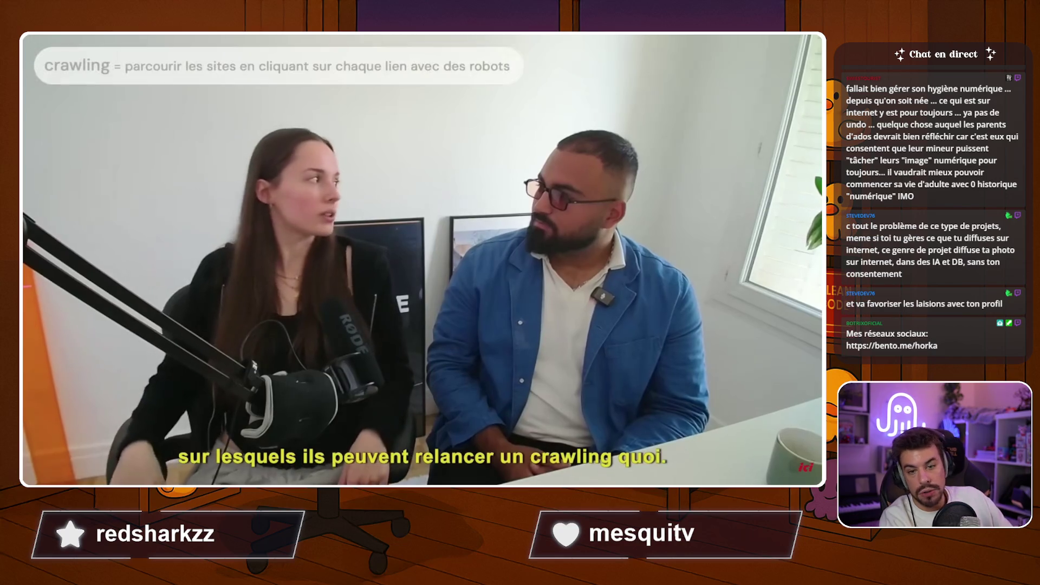
pyautogui.press('space')
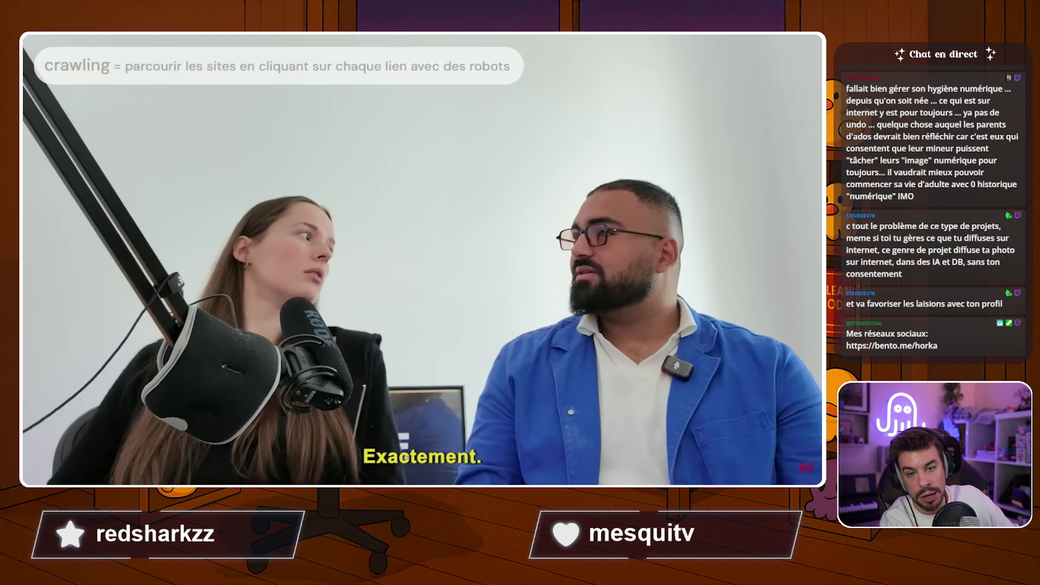
pyautogui.press('space')
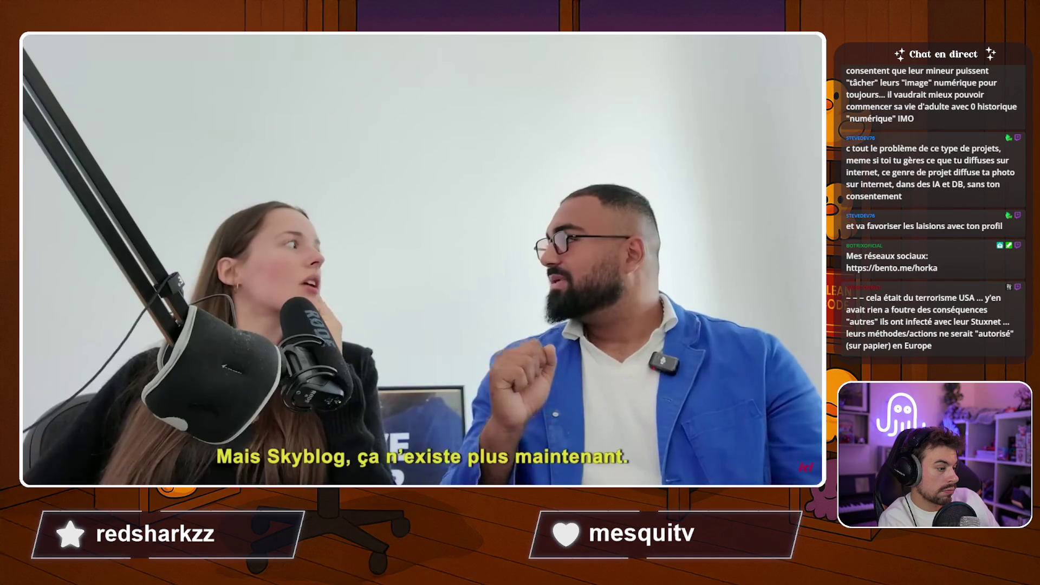
pyautogui.press('space')
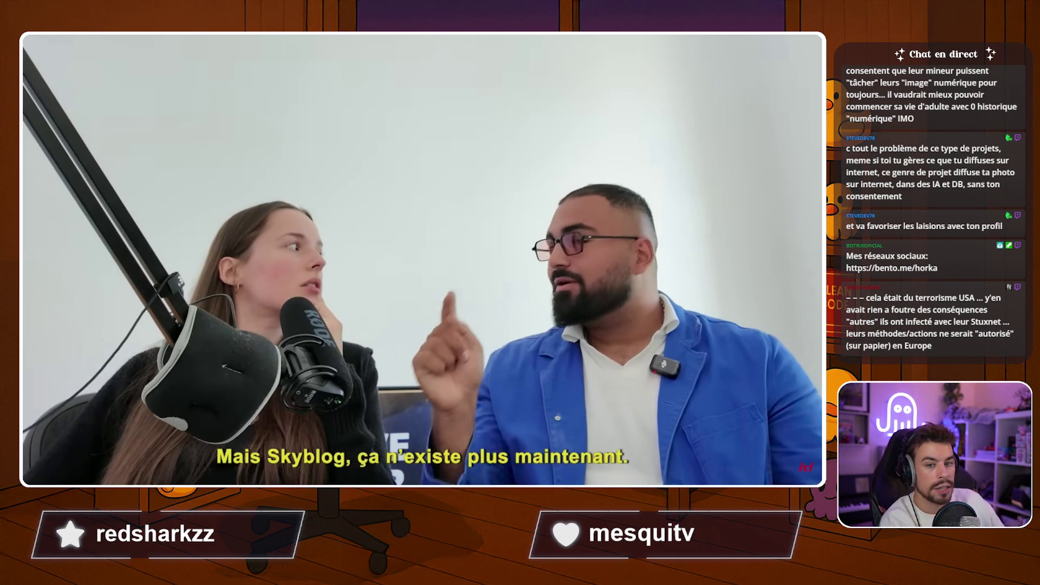
pyautogui.press('space')
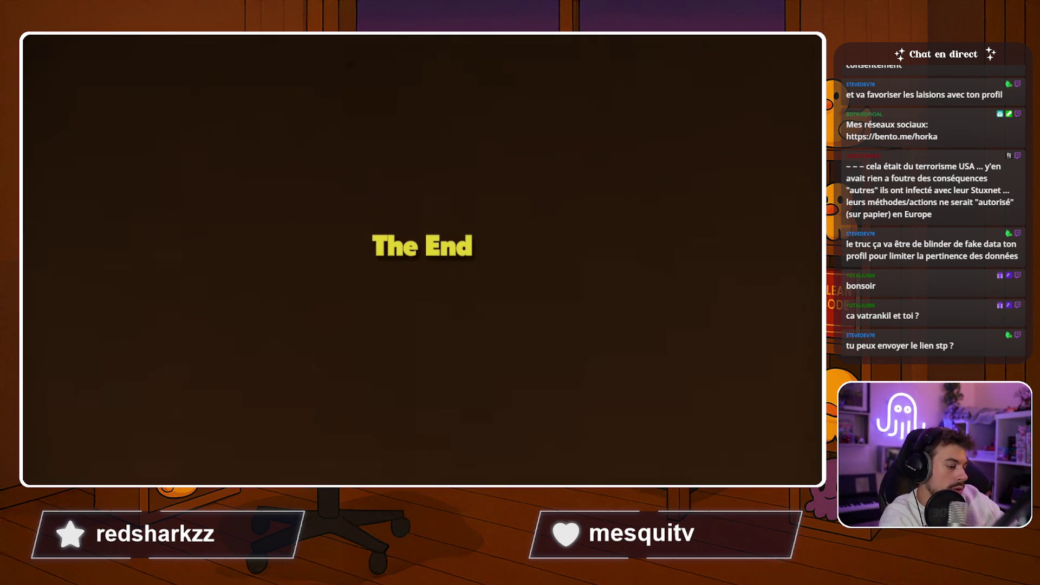
# Exit fullscreen, pause, subscribe to the channel and reveal the video's URL.
pyautogui.press('Escape')
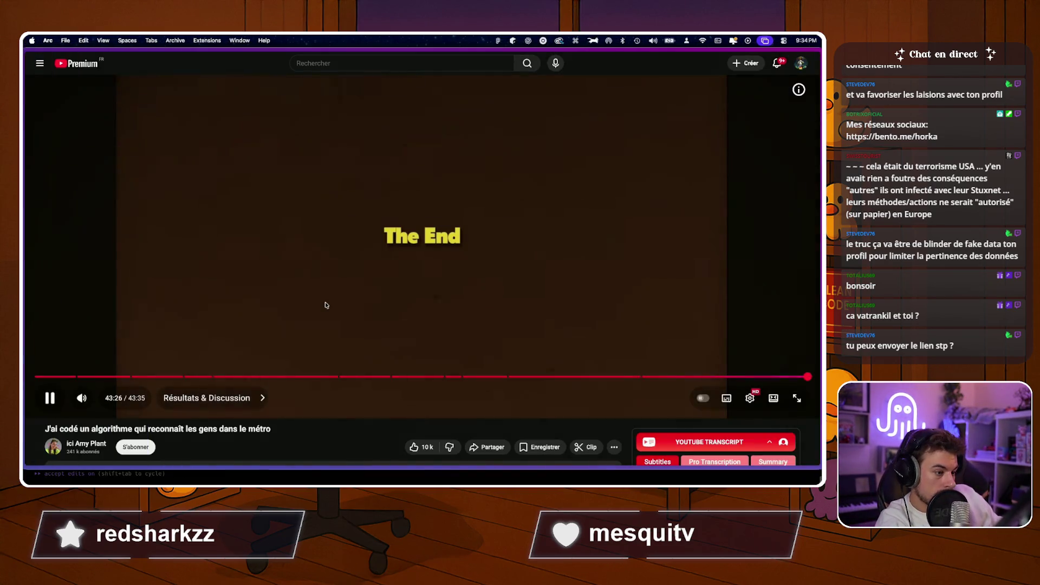
pyautogui.click(325, 305)
pyautogui.scroll(-5, 326, 326)
pyautogui.click(132, 304)
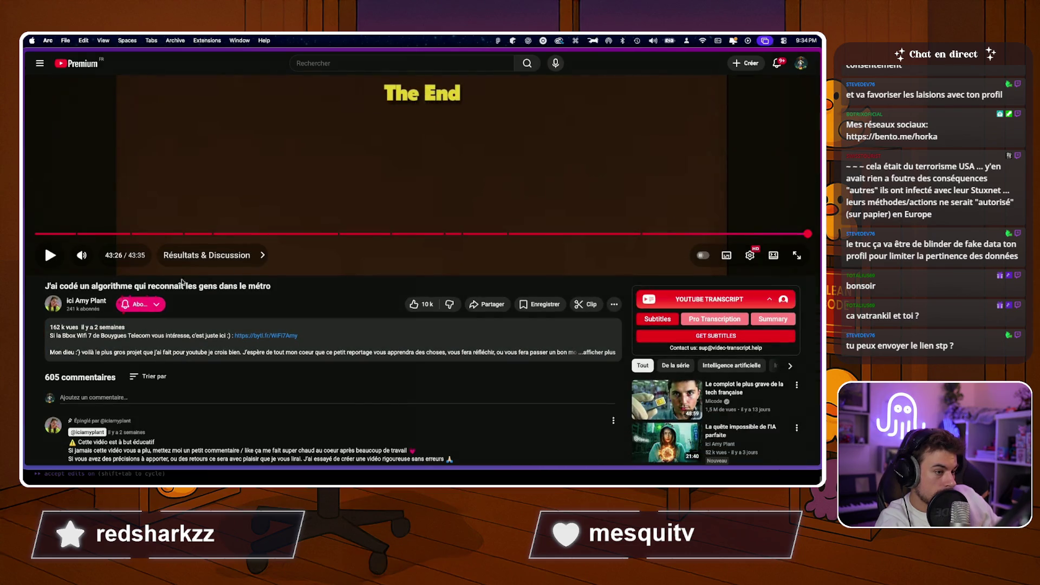
pyautogui.scroll(5, 359, 308)
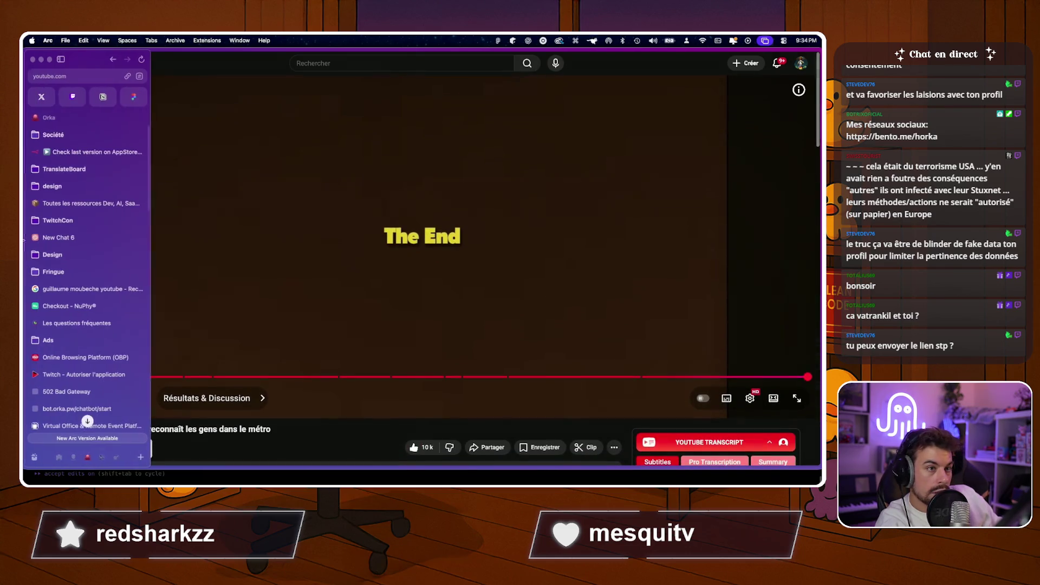
pyautogui.click(82, 64)
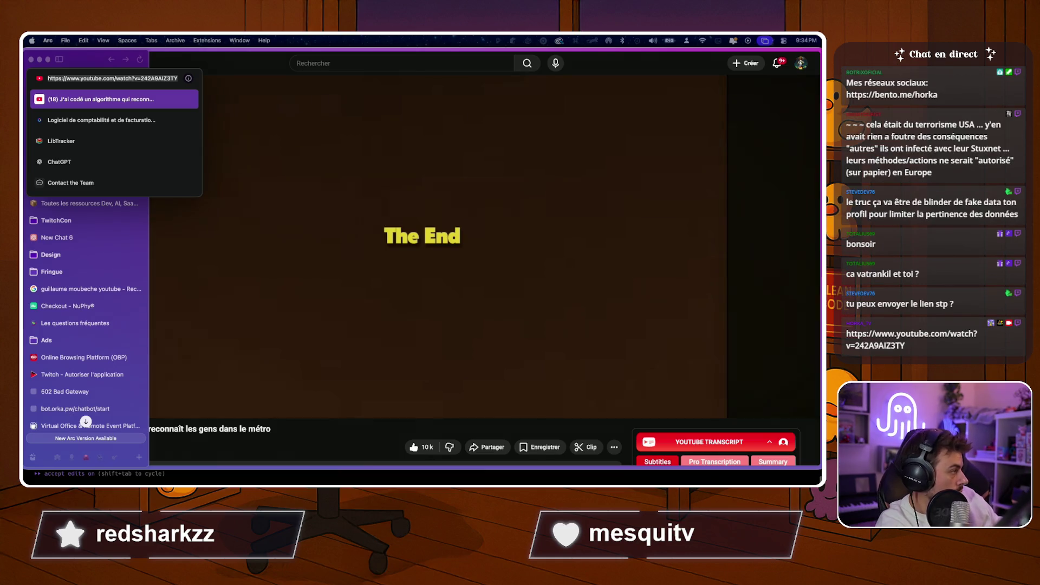
pyautogui.scroll(-3, 326, 434)
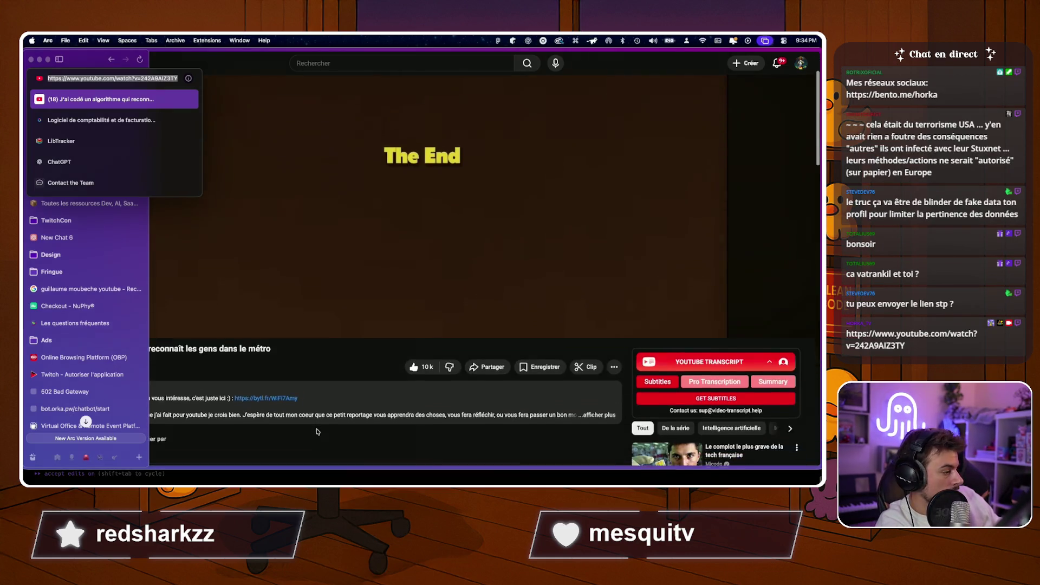
pyautogui.scroll(-2, 325, 434)
pyautogui.scroll(3, 423, 244)
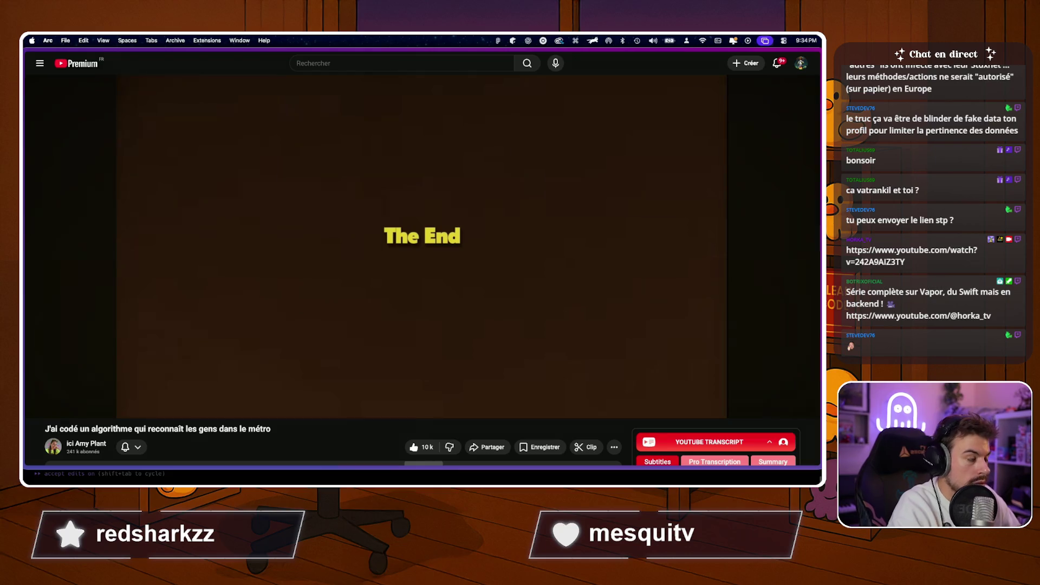
# Switch to the LibTracker site and go to the Mon dashboard organisation page.
pyautogui.hotkey('ctrl', 'Tab')
pyautogui.moveTo(26, 293)
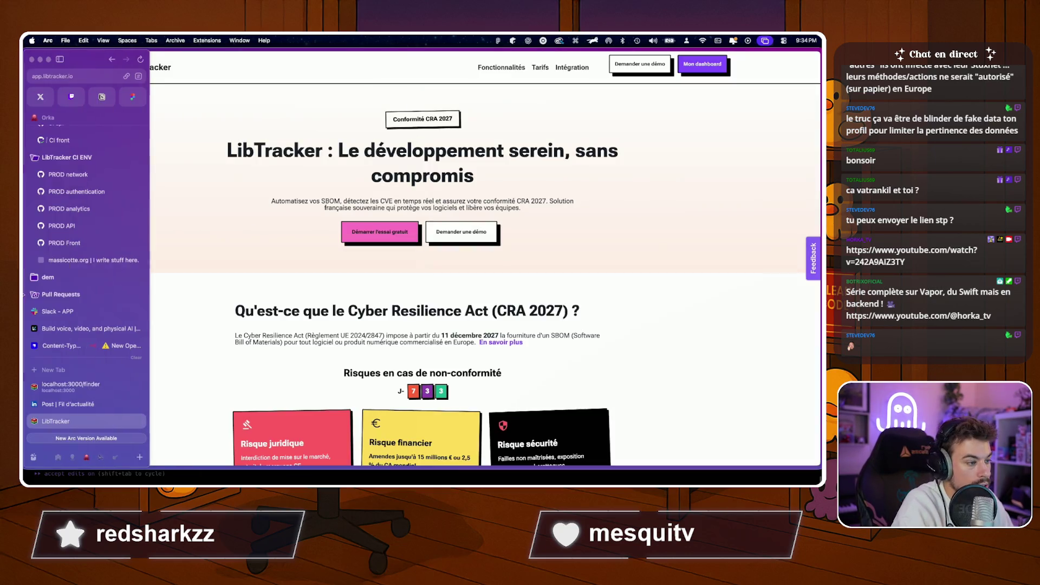
pyautogui.scroll(-3, 83, 340)
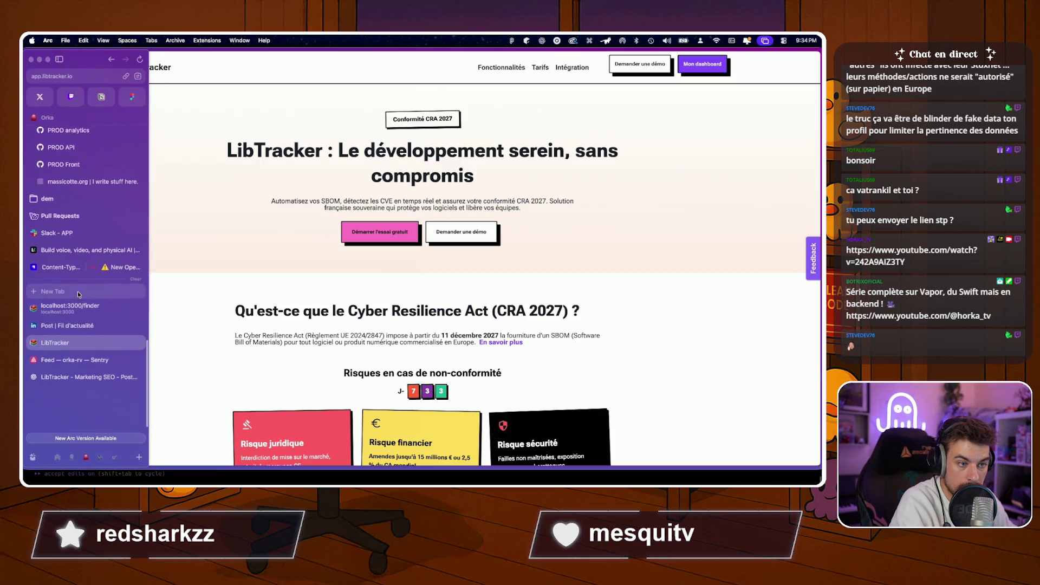
pyautogui.scroll(3, 77, 301)
pyautogui.scroll(-3, 78, 291)
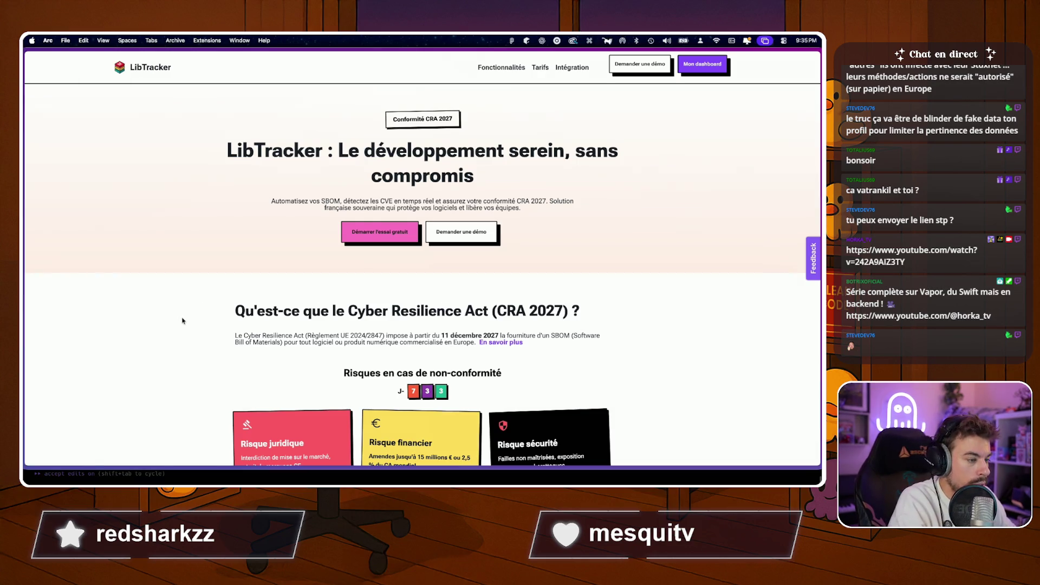
pyautogui.scroll(-3, 183, 321)
pyautogui.scroll(-5, 182, 320)
pyautogui.scroll(-5, 71, 297)
pyautogui.scroll(-5, 72, 298)
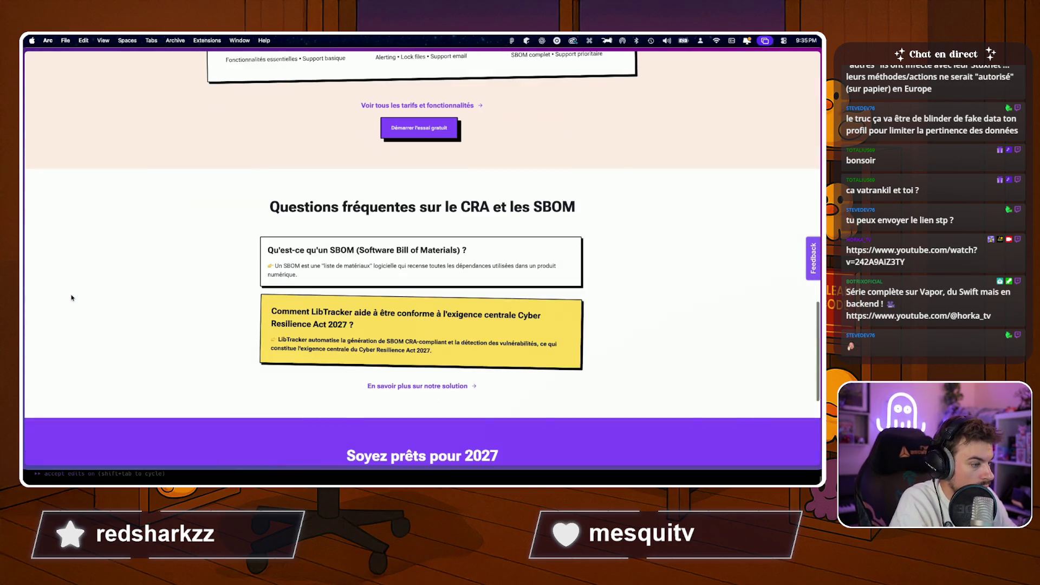
pyautogui.scroll(-5, 72, 298)
pyautogui.scroll(3, 76, 215)
pyautogui.scroll(2, 76, 215)
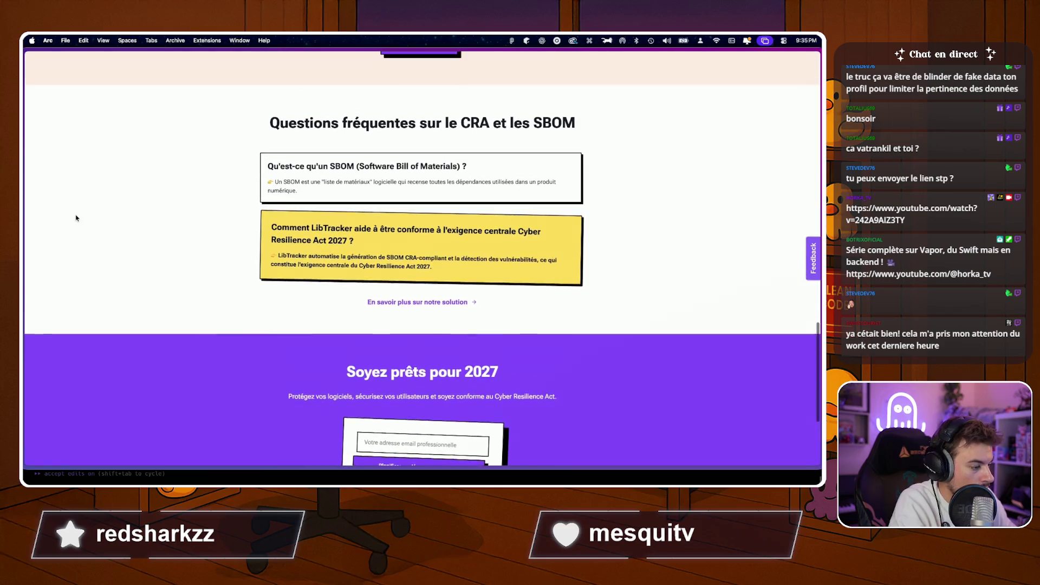
pyautogui.scroll(1, 76, 218)
pyautogui.scroll(1, 76, 217)
pyautogui.scroll(2, 75, 216)
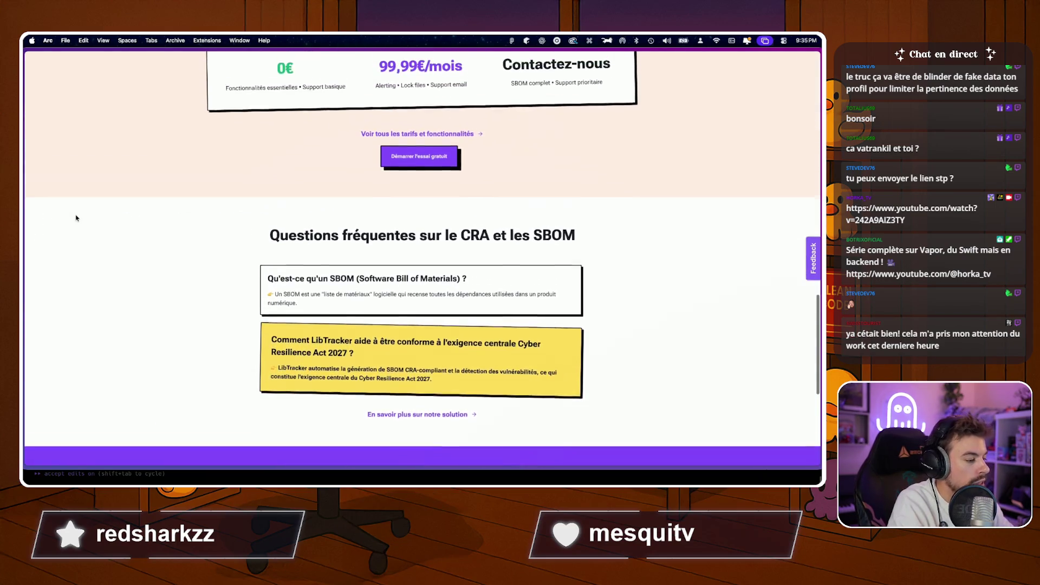
pyautogui.scroll(1, 76, 216)
pyautogui.scroll(1, 75, 217)
pyautogui.scroll(2, 75, 218)
pyautogui.scroll(2, 76, 217)
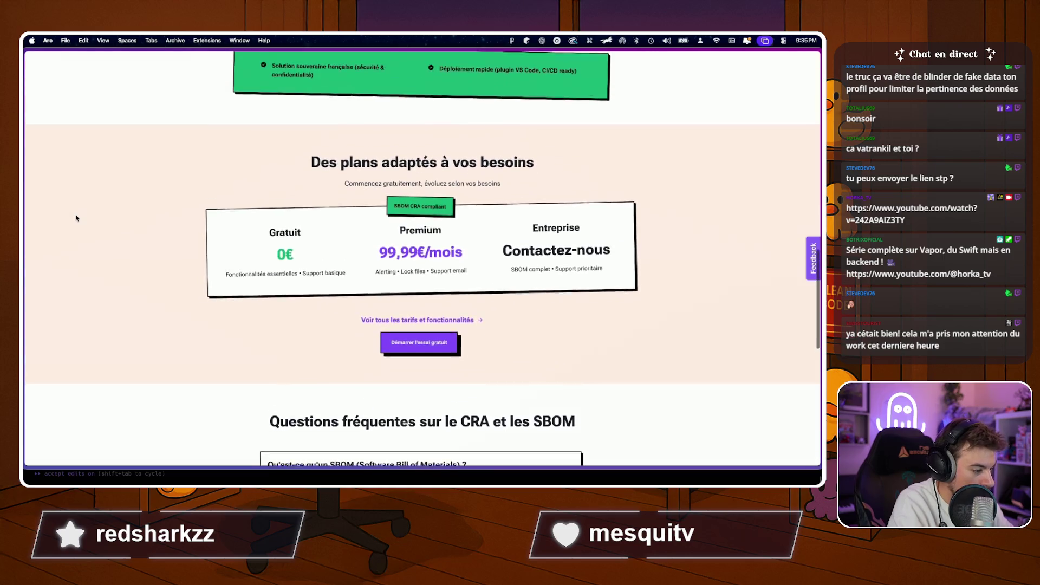
pyautogui.scroll(1, 75, 217)
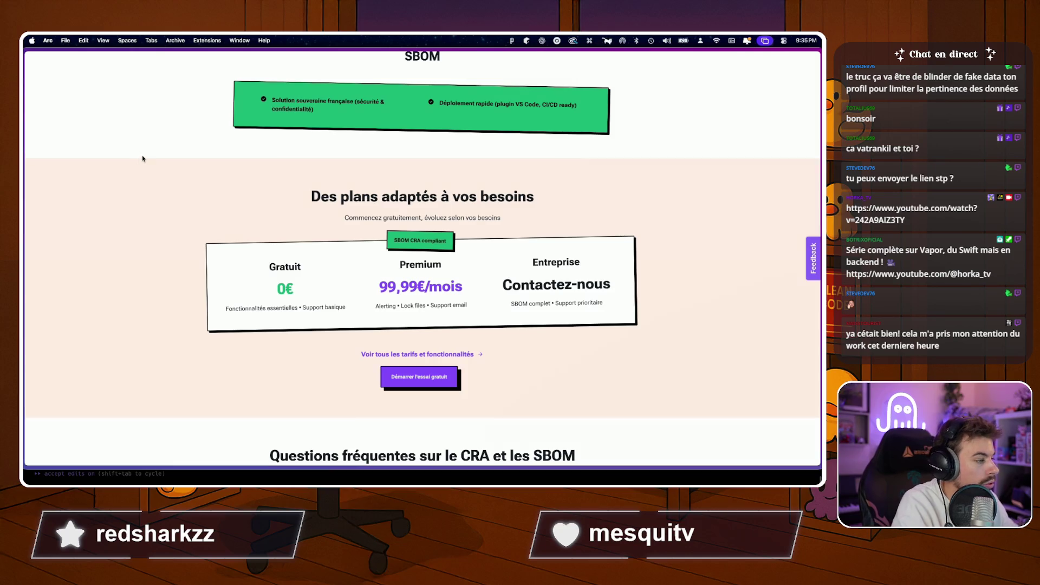
pyautogui.scroll(5, 142, 159)
pyautogui.scroll(5, 142, 159)
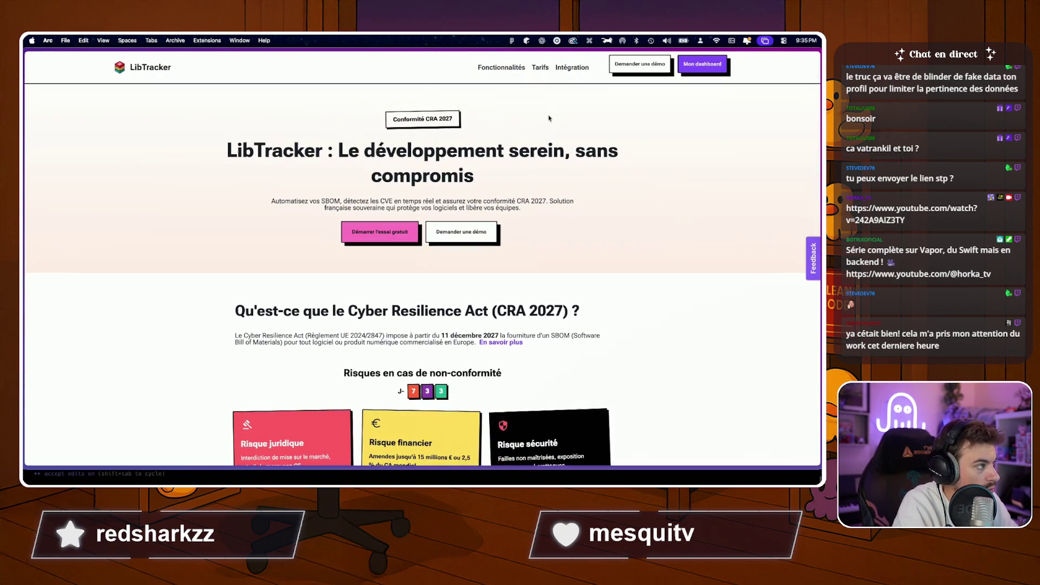
pyautogui.click(689, 65)
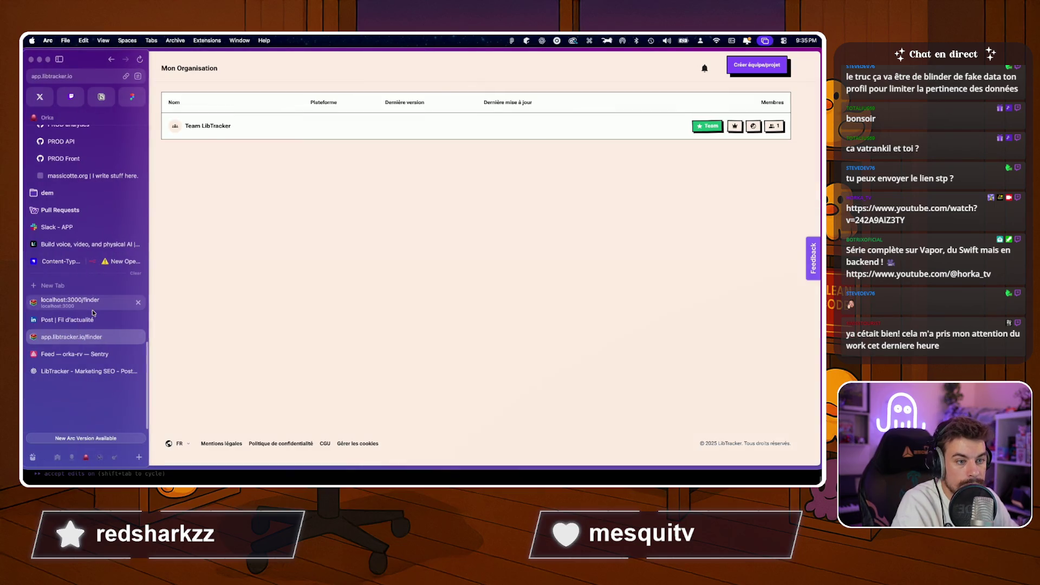
# Review the Phase de test campaign diagnostics and jump to its asset groups list.
pyautogui.click(61, 261)
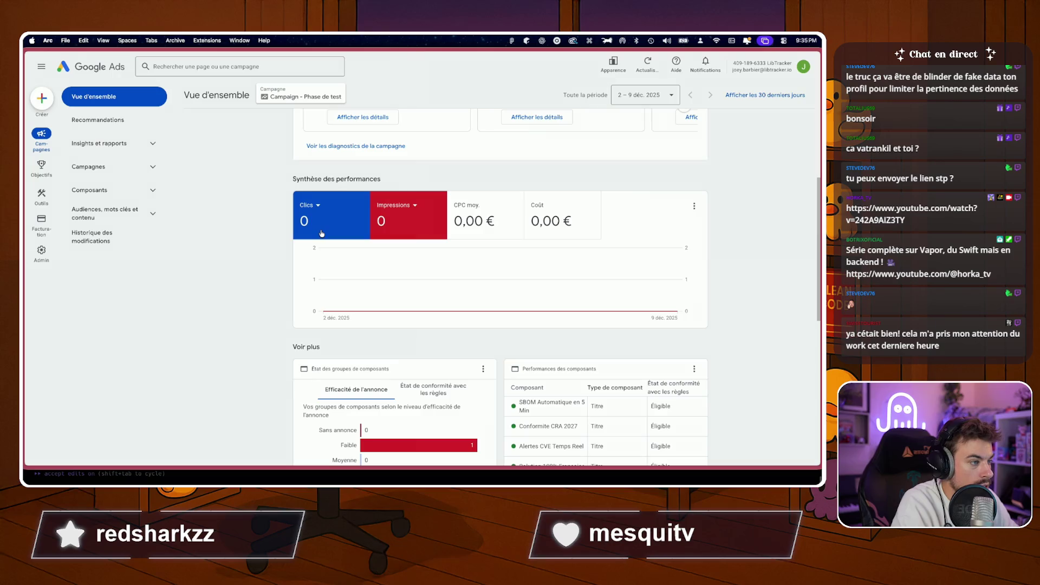
pyautogui.press('super+s')
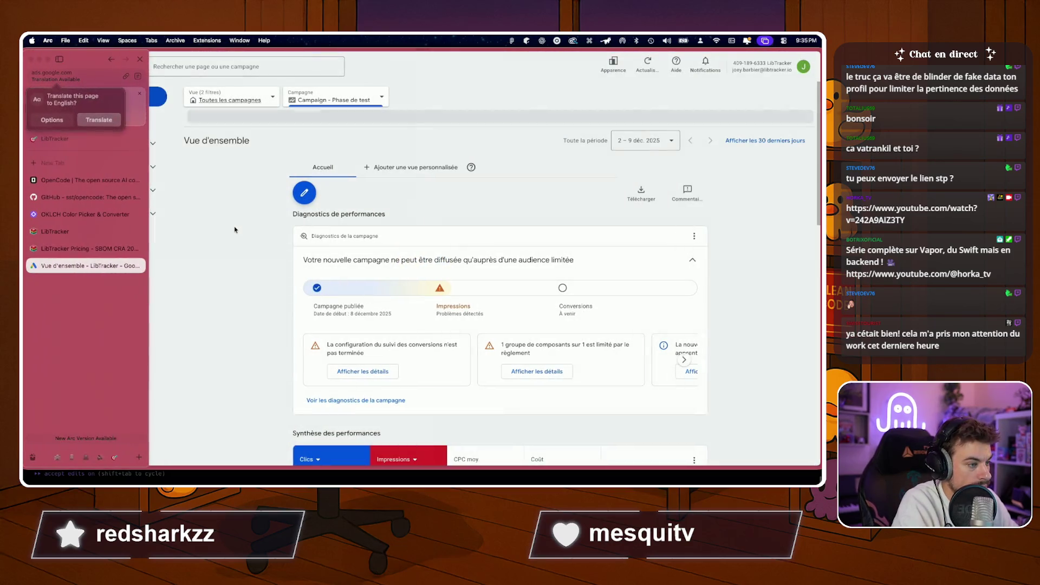
pyautogui.scroll(-5, 250, 296)
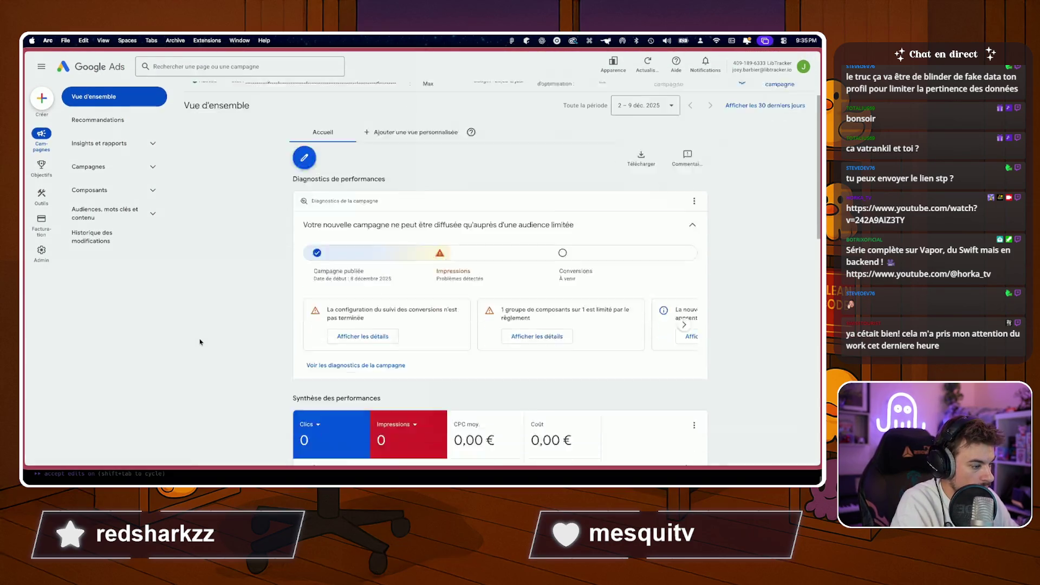
pyautogui.scroll(-3, 250, 296)
pyautogui.scroll(3, 250, 296)
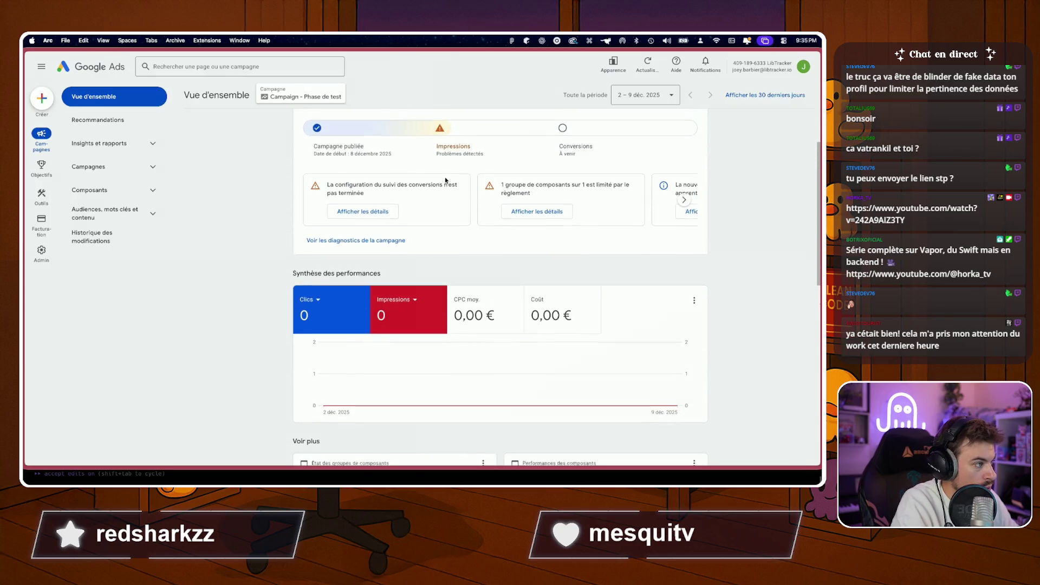
pyautogui.rightClick(533, 212)
pyautogui.click(518, 214)
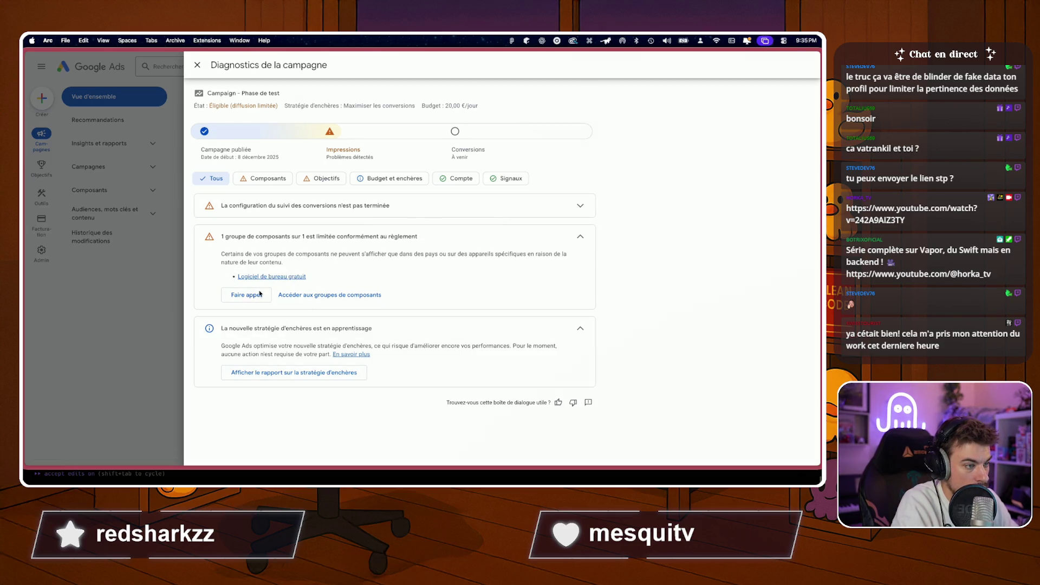
pyautogui.click(301, 295)
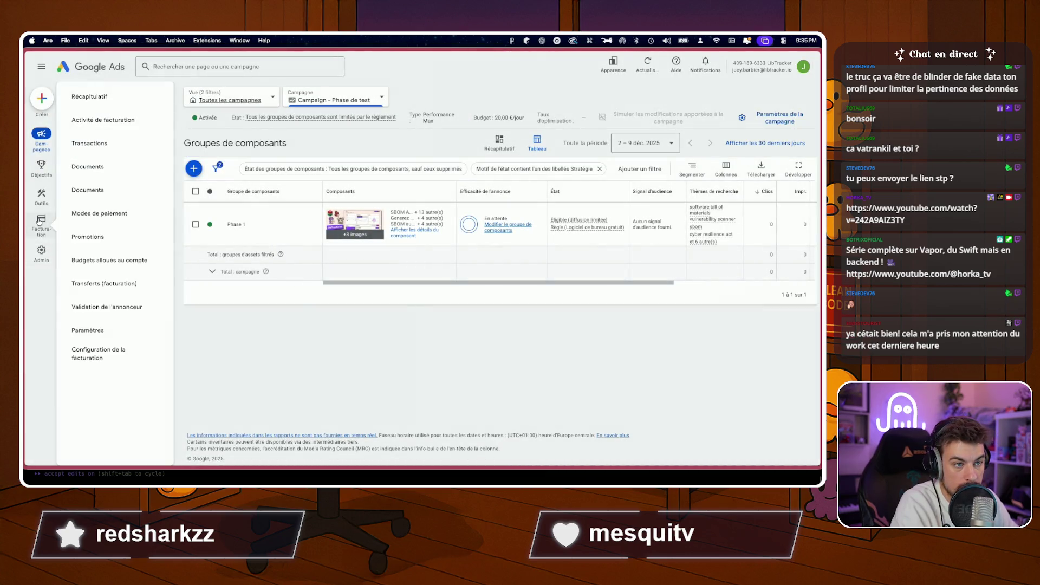
pyautogui.moveTo(41, 196)
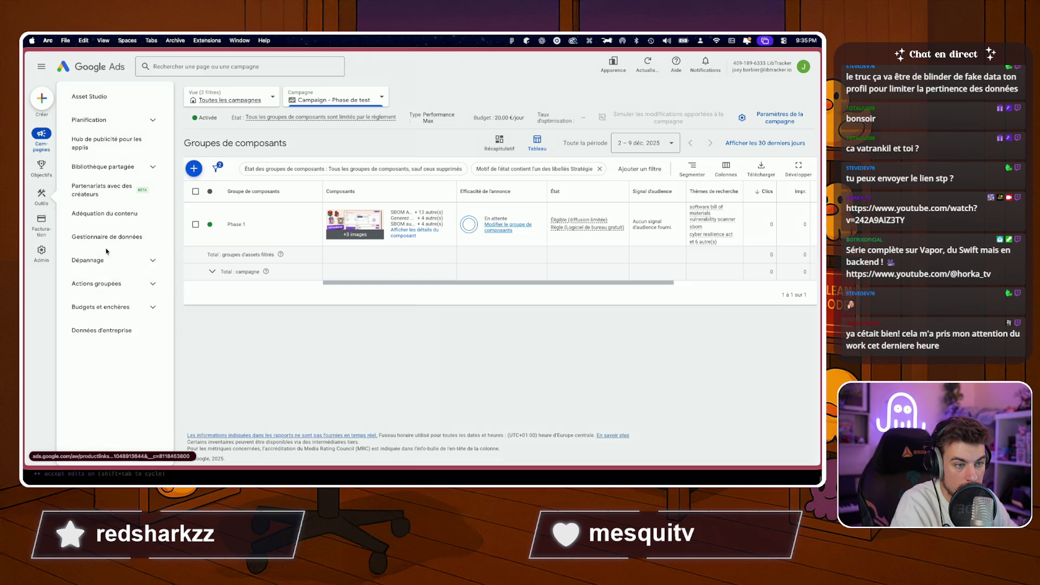
# Reach the policy manager via Outils > Dépannage and bring up Aide rapide.
pyautogui.click(107, 237)
pyautogui.click(104, 260)
pyautogui.click(106, 284)
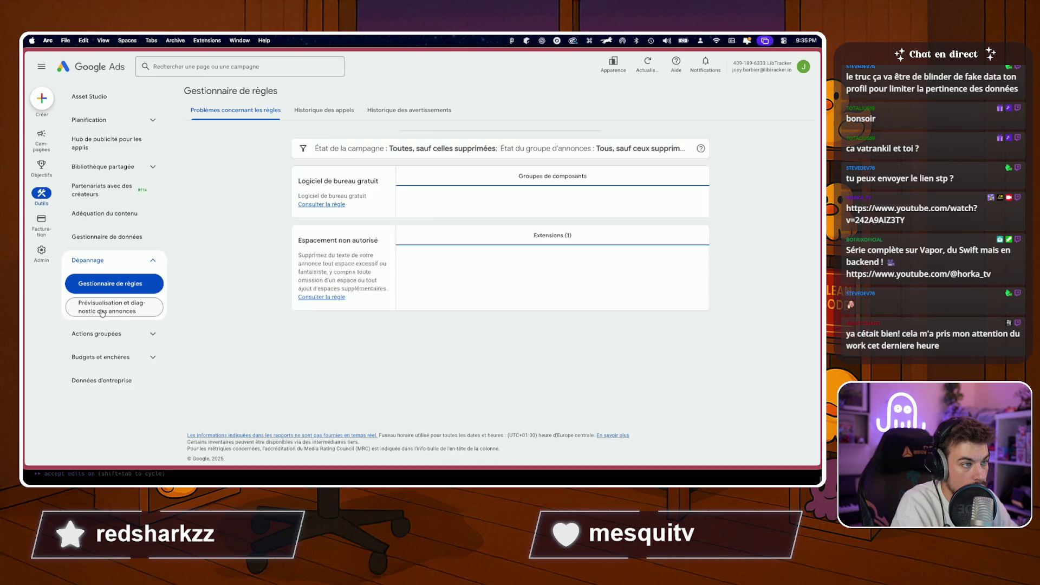
pyautogui.press('?')
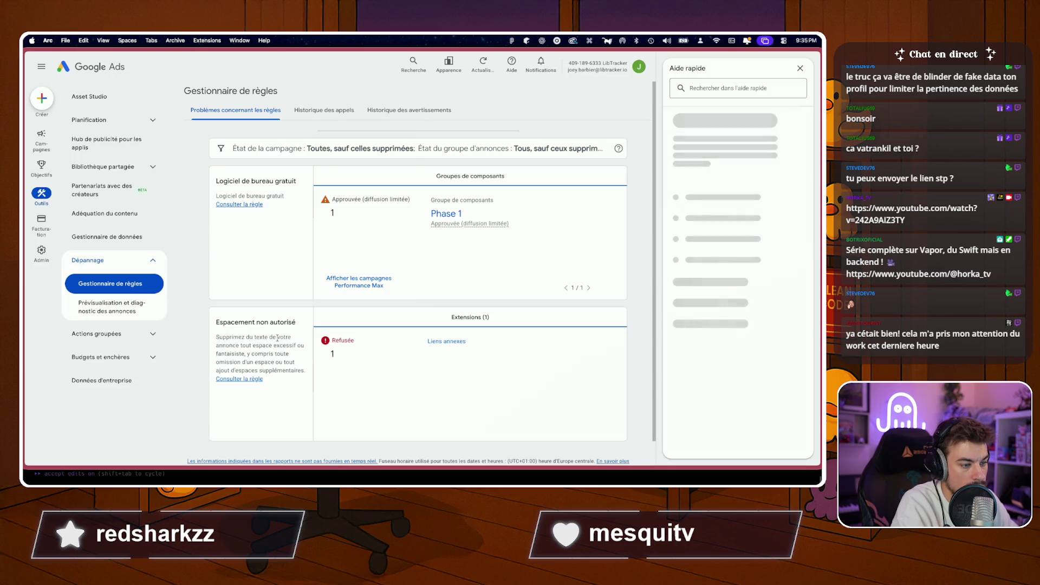
# Consult the 'Espacement non autorisé' rule and view the rejected Liens annexes assets.
pyautogui.click(241, 380)
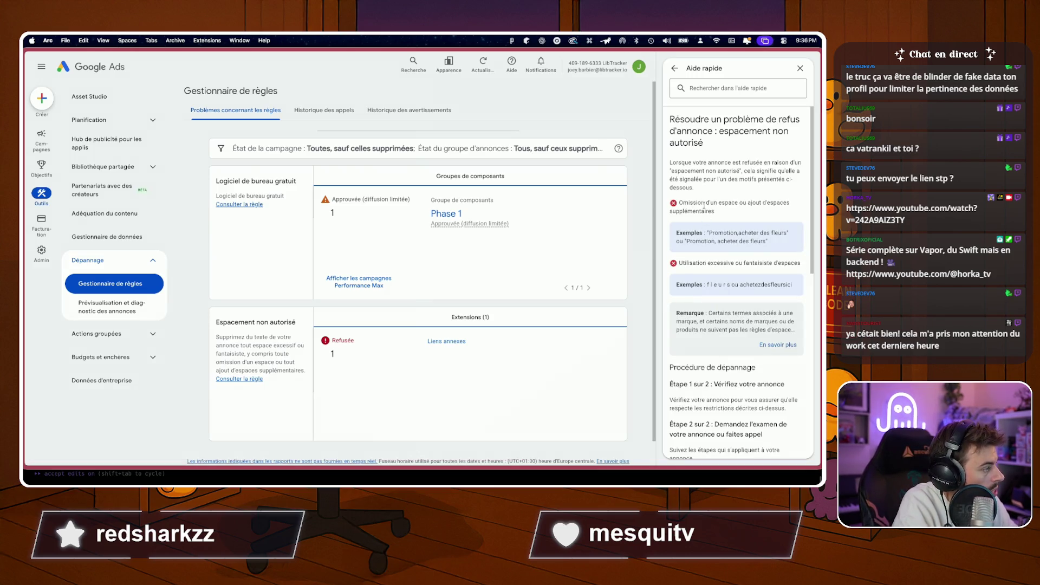
pyautogui.scroll(-3, 704, 207)
pyautogui.scroll(-3, 703, 212)
pyautogui.scroll(-2, 704, 228)
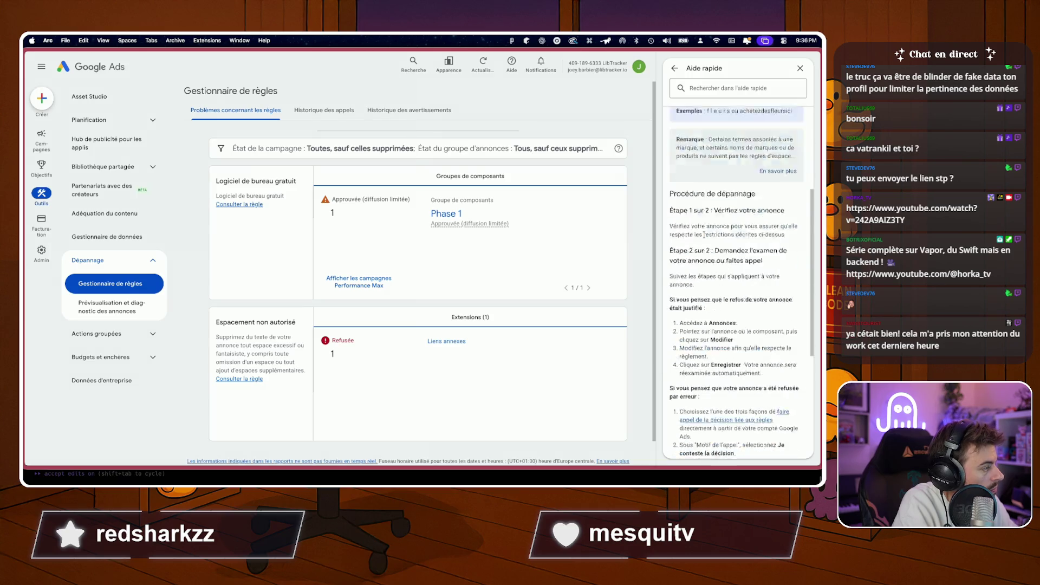
pyautogui.scroll(-3, 703, 233)
pyautogui.scroll(-2, 703, 233)
pyautogui.scroll(8, 703, 233)
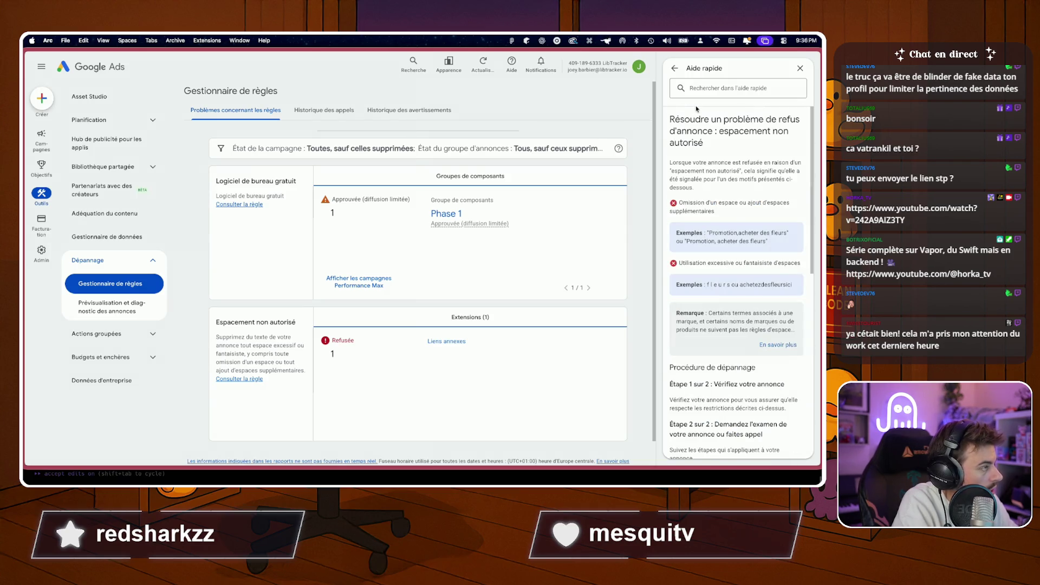
pyautogui.click(447, 341)
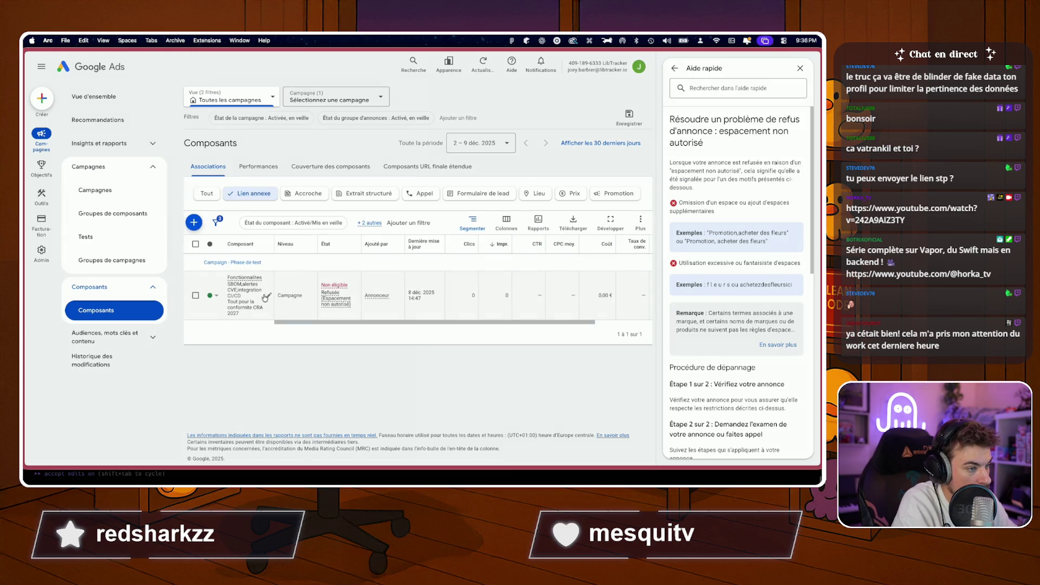
# Start editing the rejected Fonctionnalités sitelink's first description line.
pyautogui.click(267, 297)
pyautogui.click(263, 289)
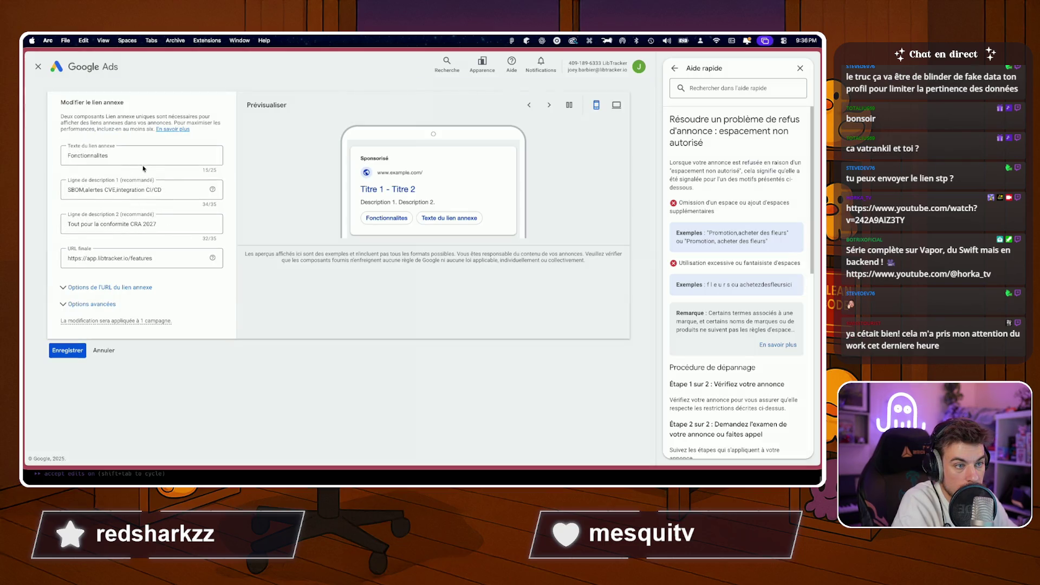
pyautogui.click(147, 190)
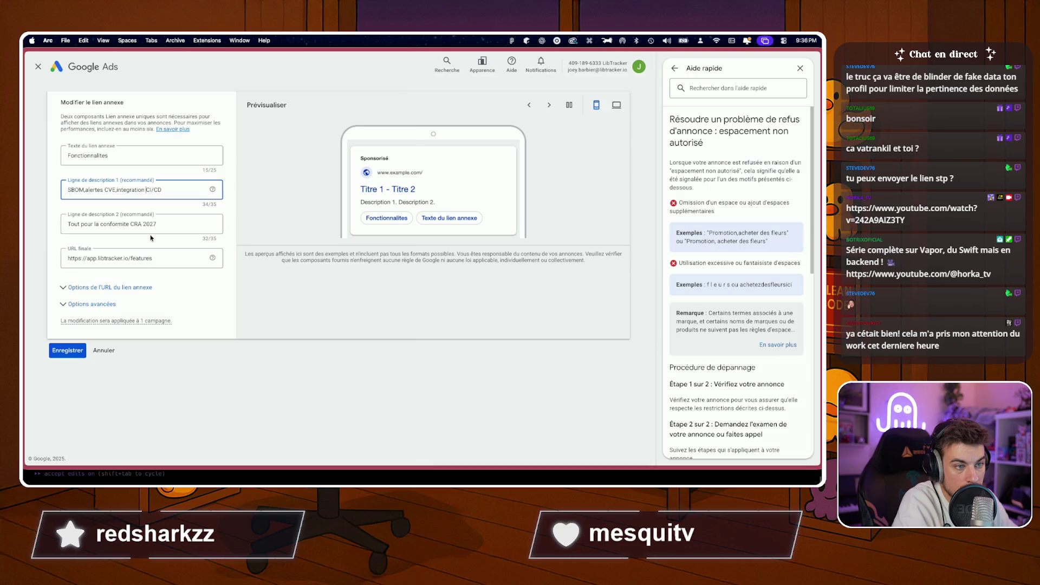
pyautogui.press('super+v')
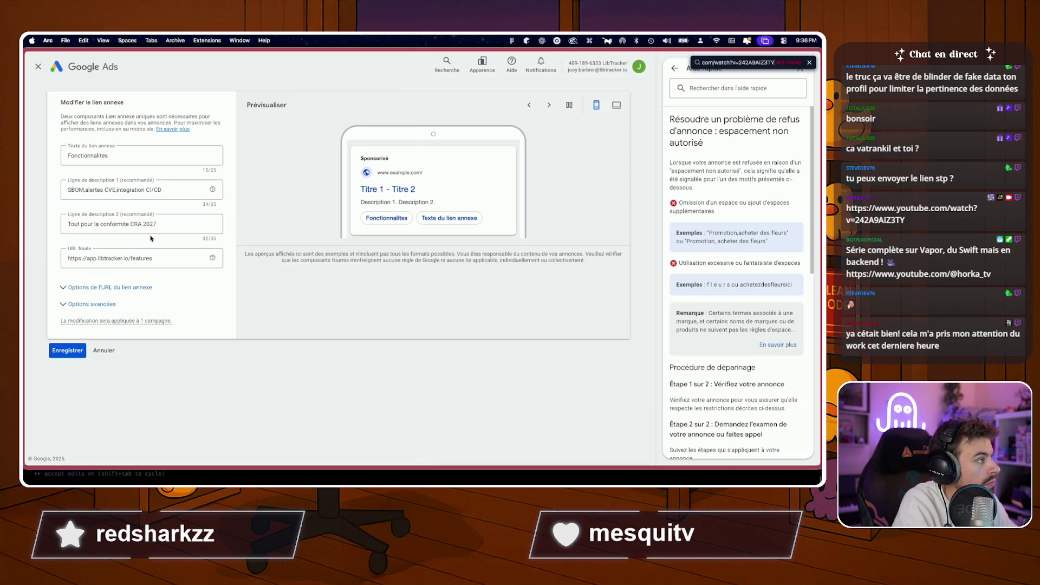
pyautogui.click(147, 189)
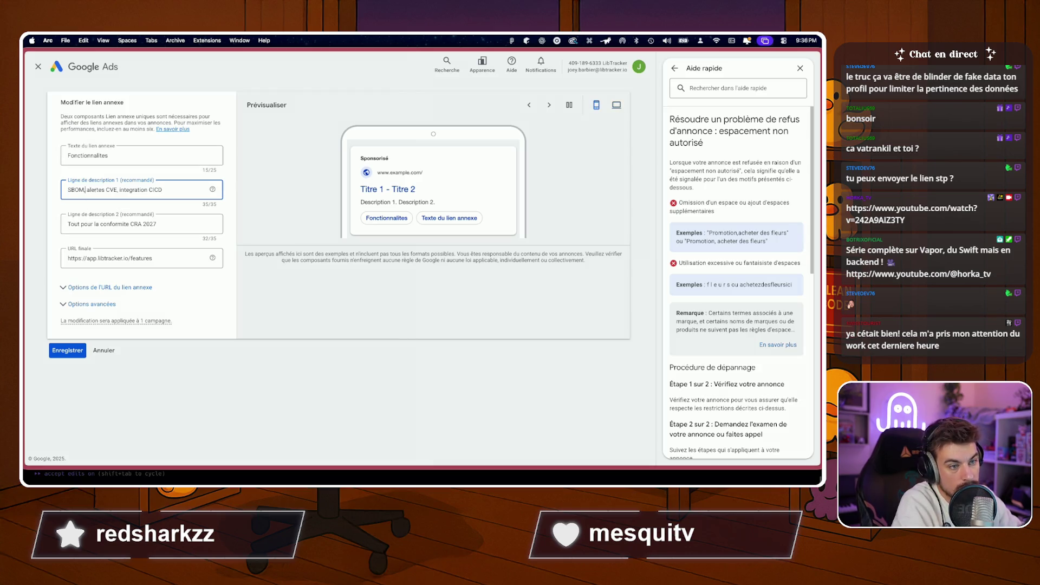
# Settle description line 1 as 'SBOM, alertes CVE, integration CICD' and save the sitelink.
pyautogui.press('BackSpace')
pyautogui.press('BackSpace')
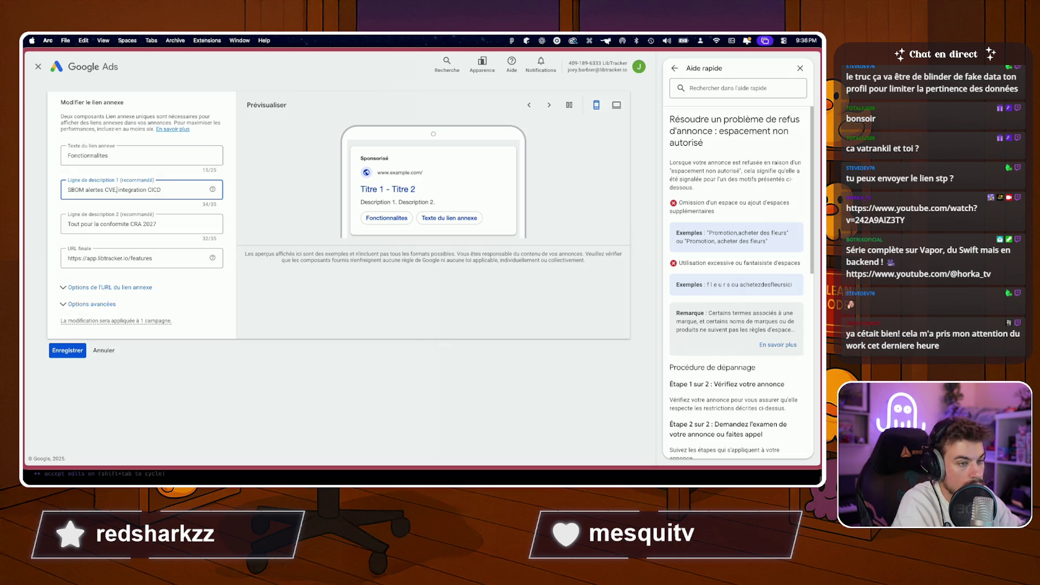
pyautogui.press('super+z')
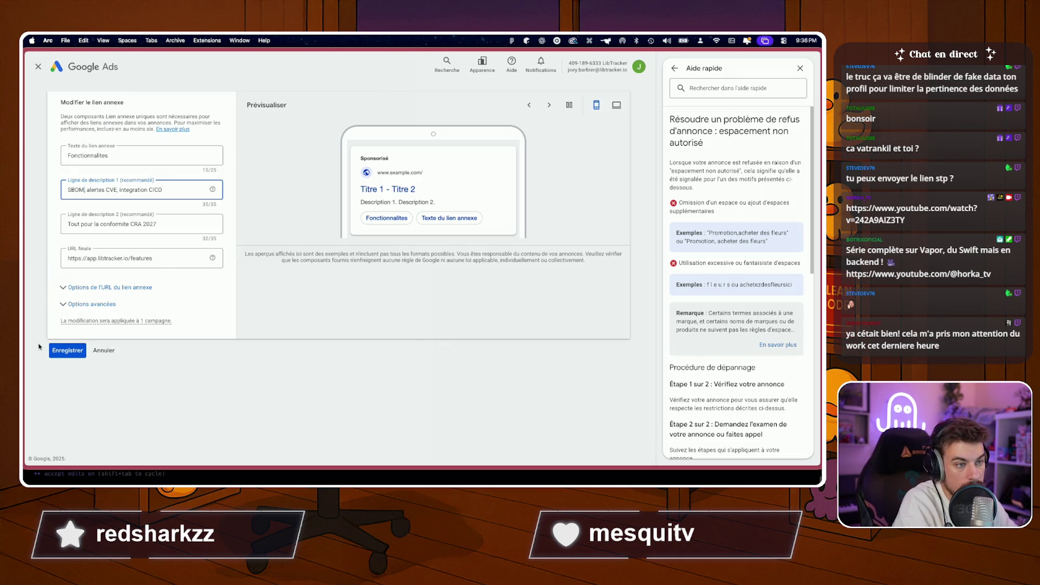
pyautogui.click(64, 352)
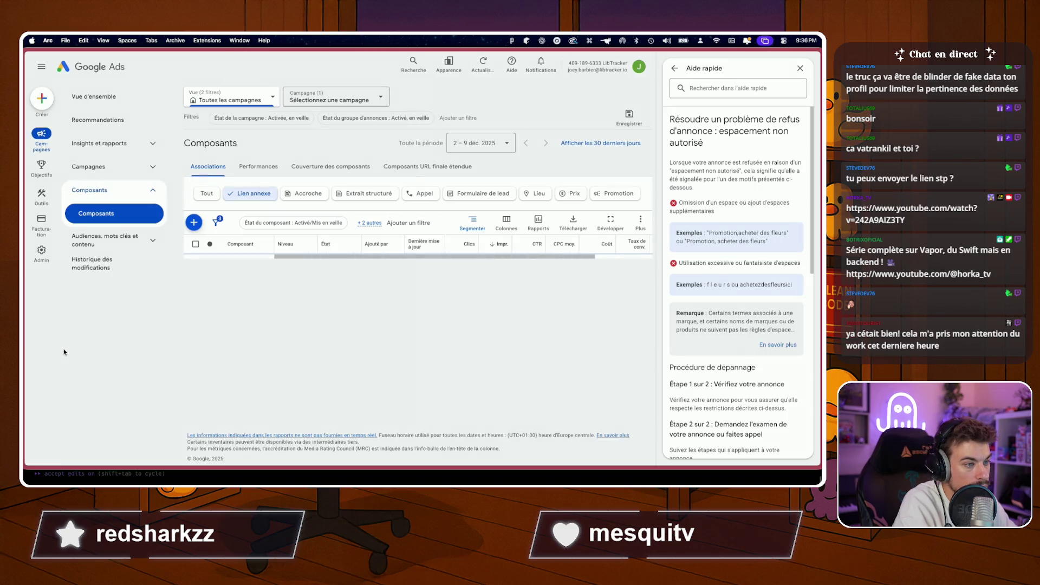
# Return to the policy manager via Prévisualisation and close the Aide rapide panel.
pyautogui.click(152, 240)
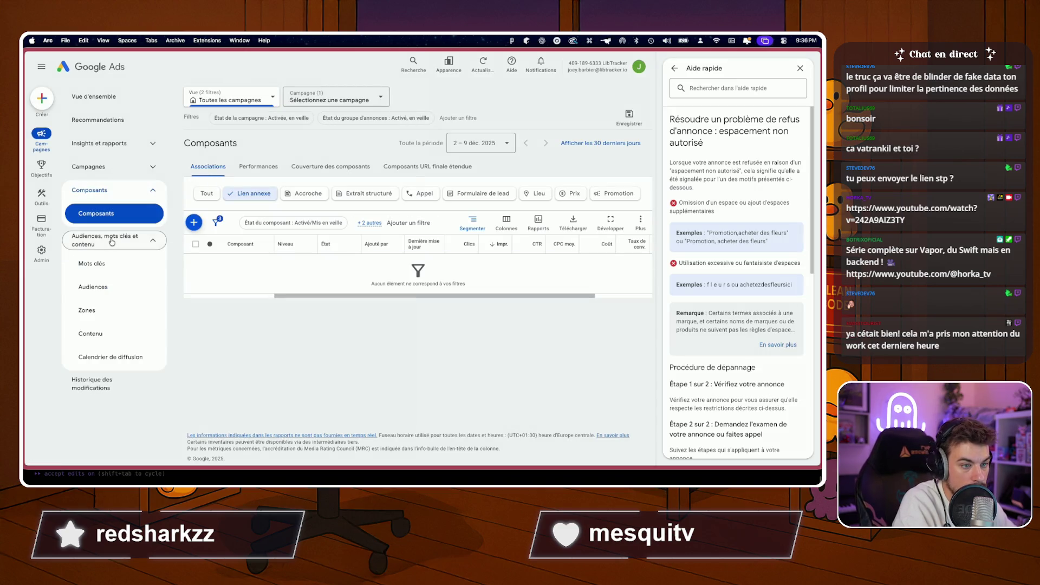
pyautogui.moveTo(41, 197)
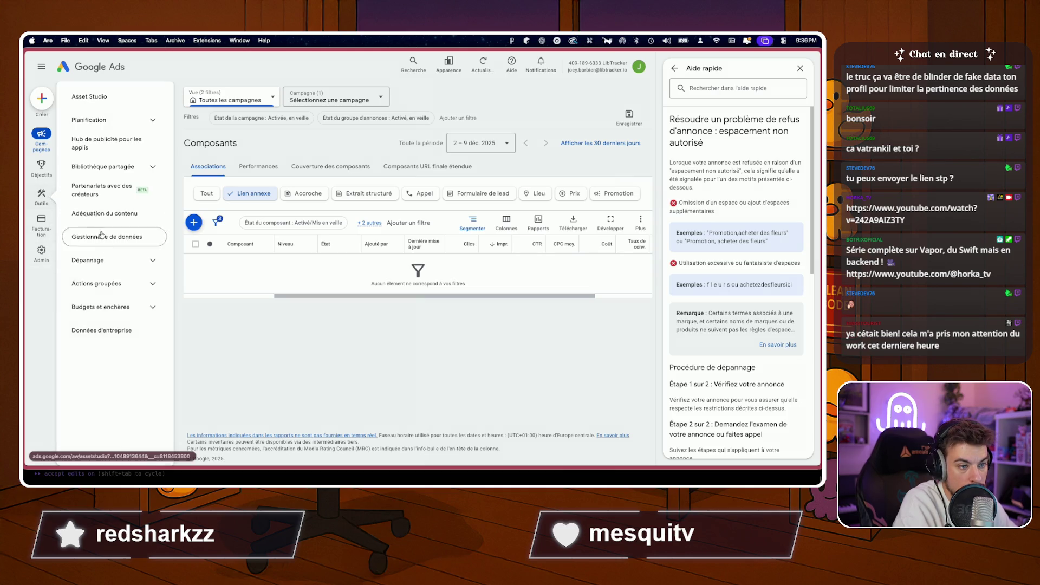
pyautogui.click(102, 268)
pyautogui.click(115, 307)
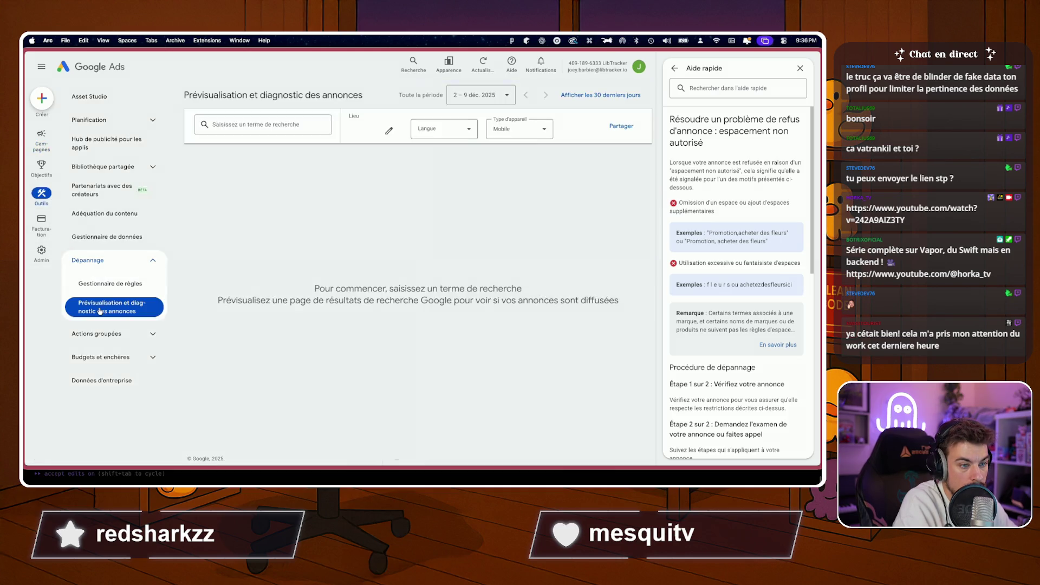
pyautogui.click(104, 284)
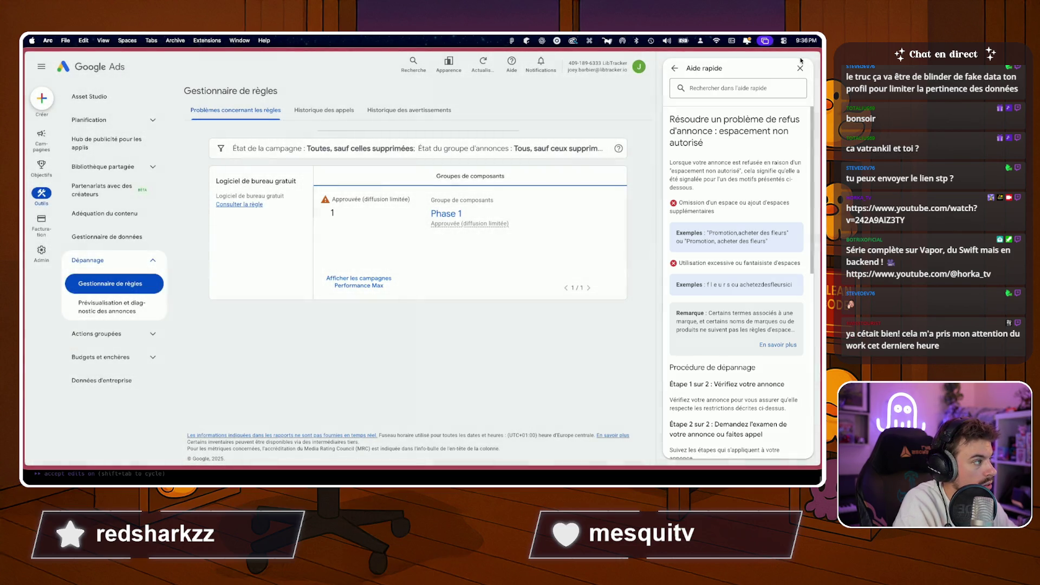
pyautogui.click(801, 67)
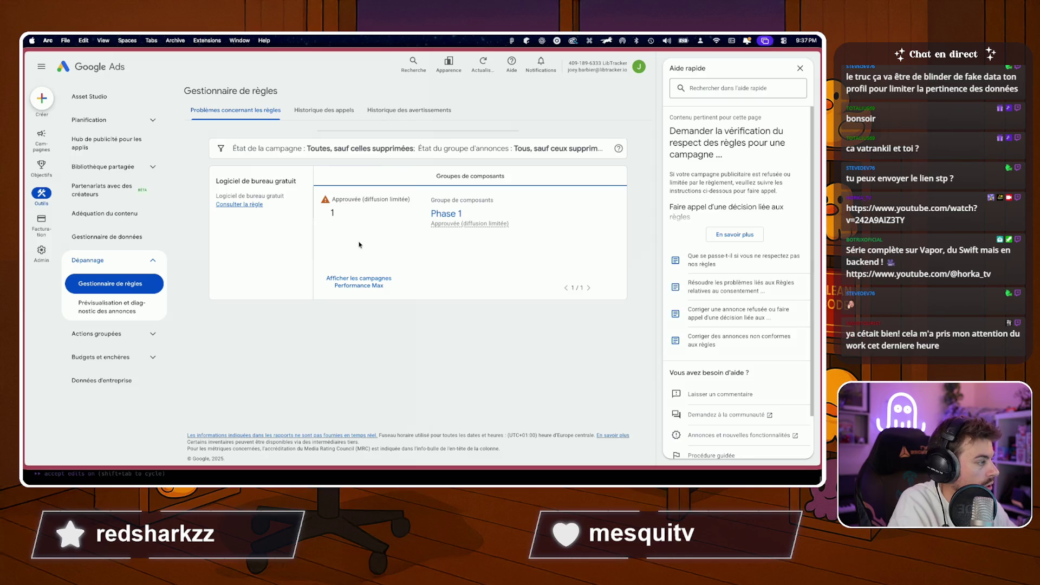
pyautogui.click(802, 70)
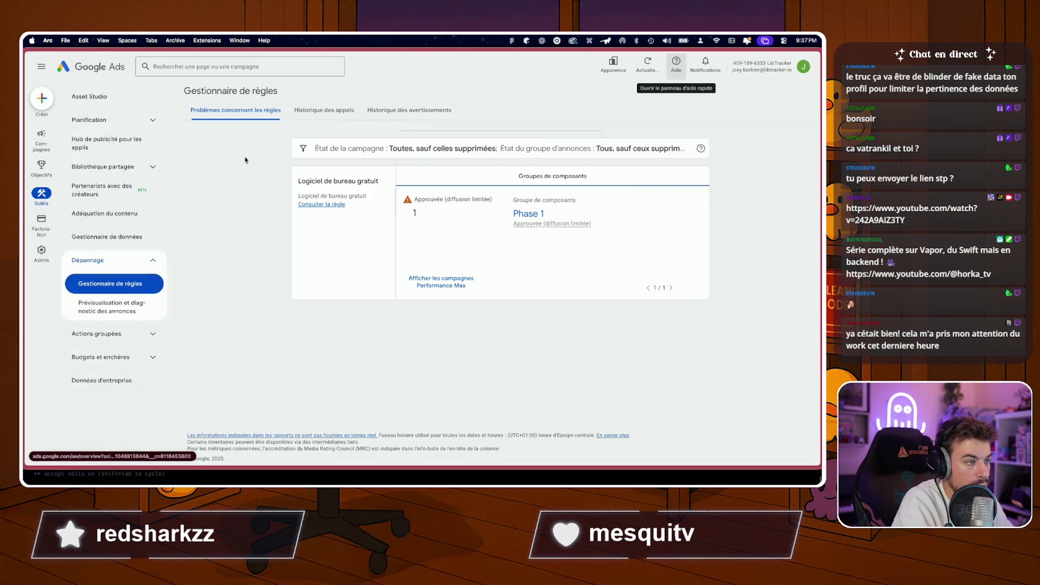
# Reload the policy manager page to refresh the policy status.
pyautogui.press('super+r')
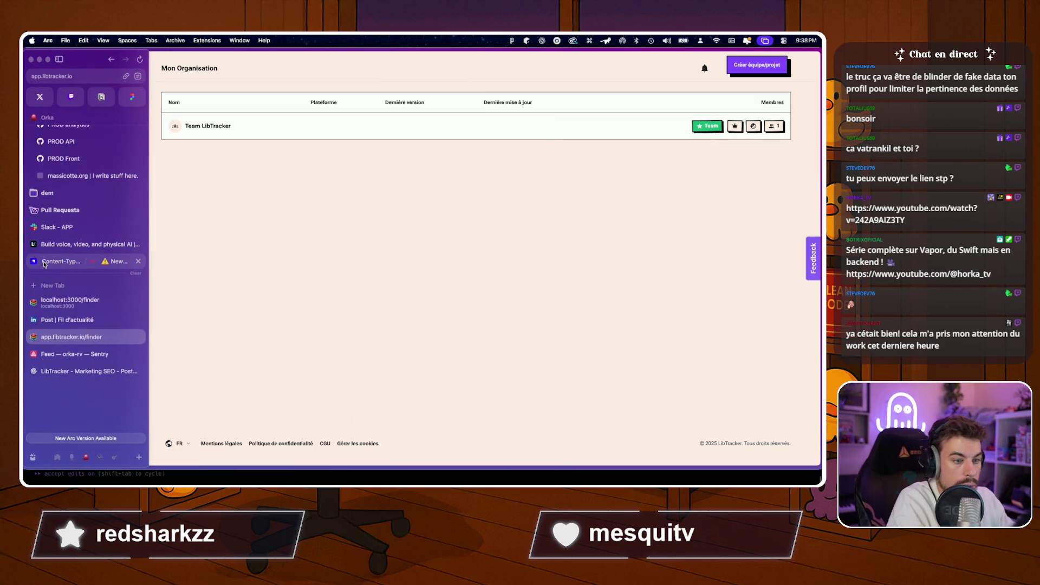
pyautogui.scroll(1, 57, 264)
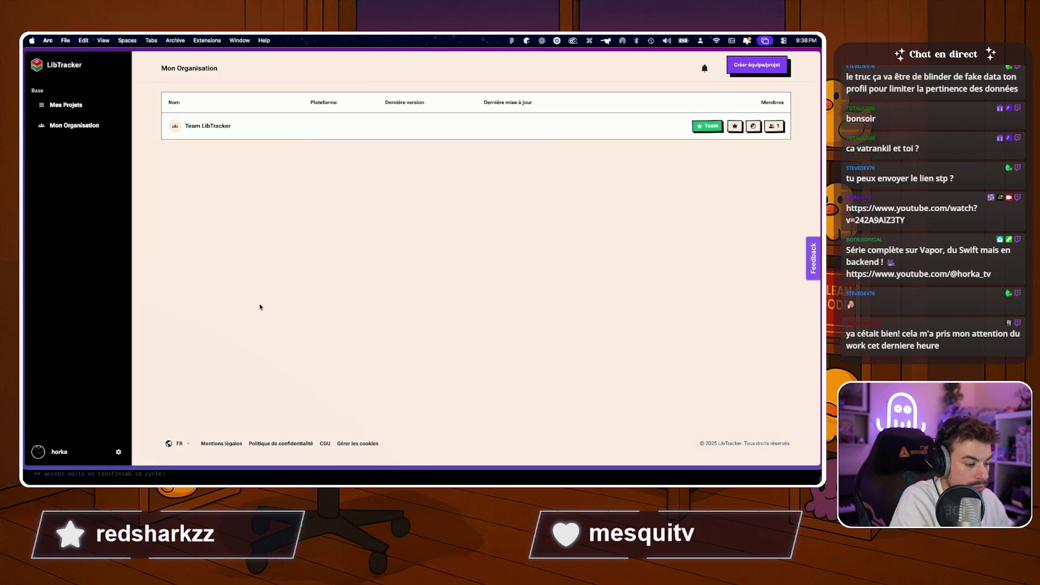
# Find and open the LibTracker Stripe home dashboard from the tab search.
pyautogui.press('super+t')
pyautogui.write('strip')
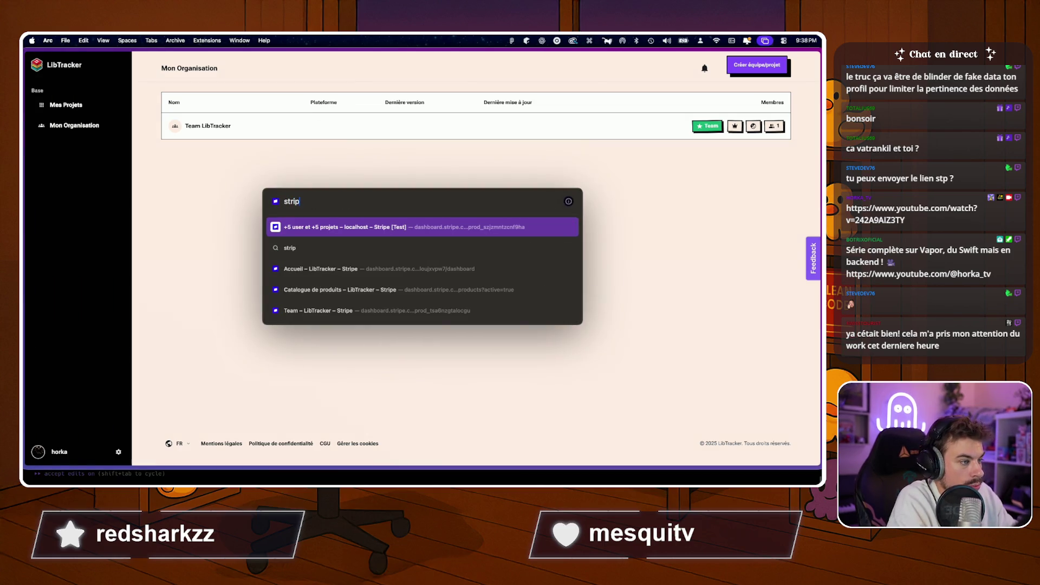
pyautogui.press('Down')
pyautogui.press('Down')
pyautogui.press('Return')
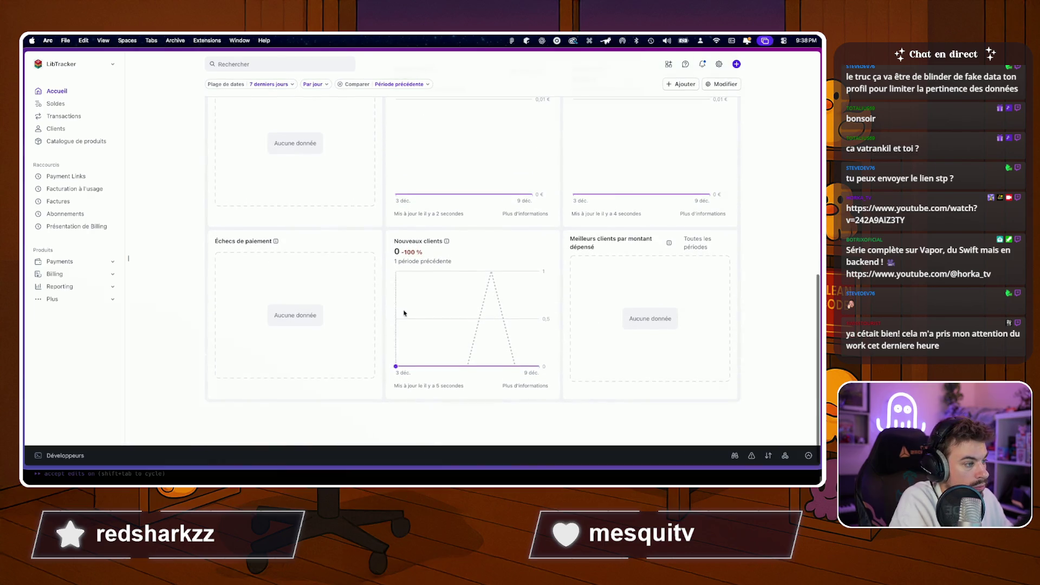
pyautogui.scroll(3, 488, 285)
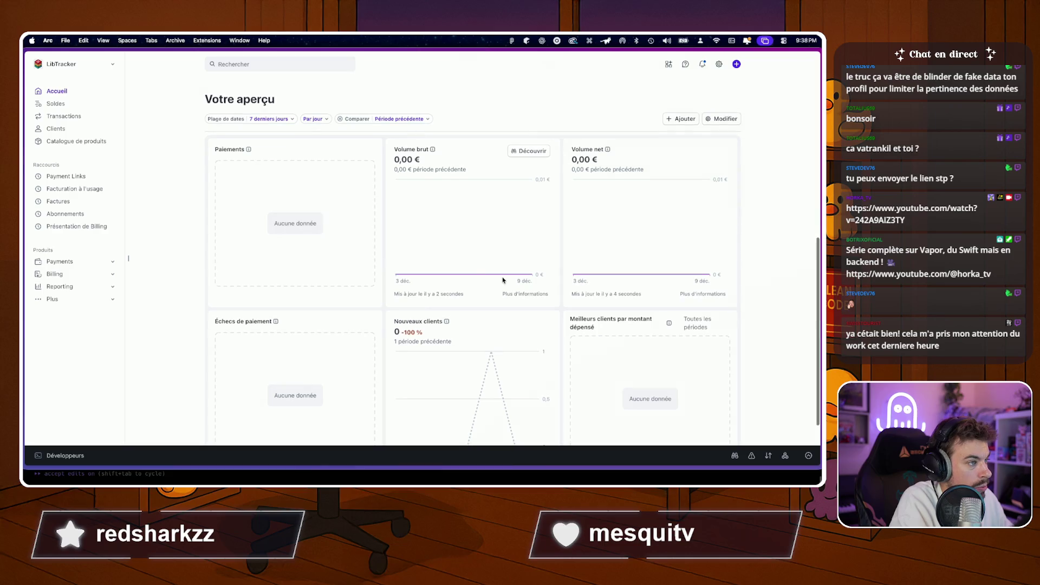
# Set the Stripe overview date range to the last 4 weeks, then return to the LibTracker organisation tab.
pyautogui.click(268, 119)
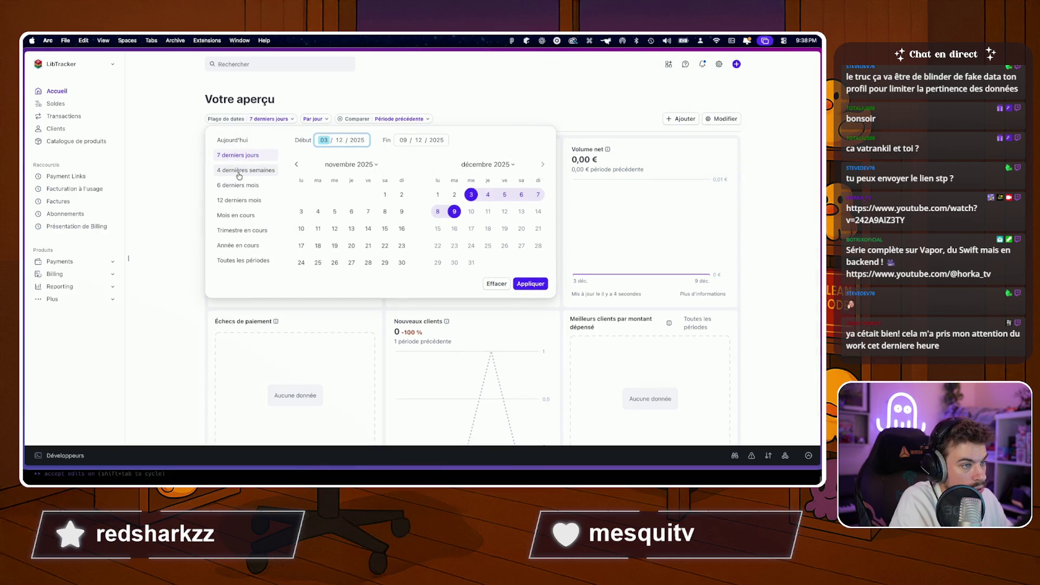
pyautogui.click(184, 204)
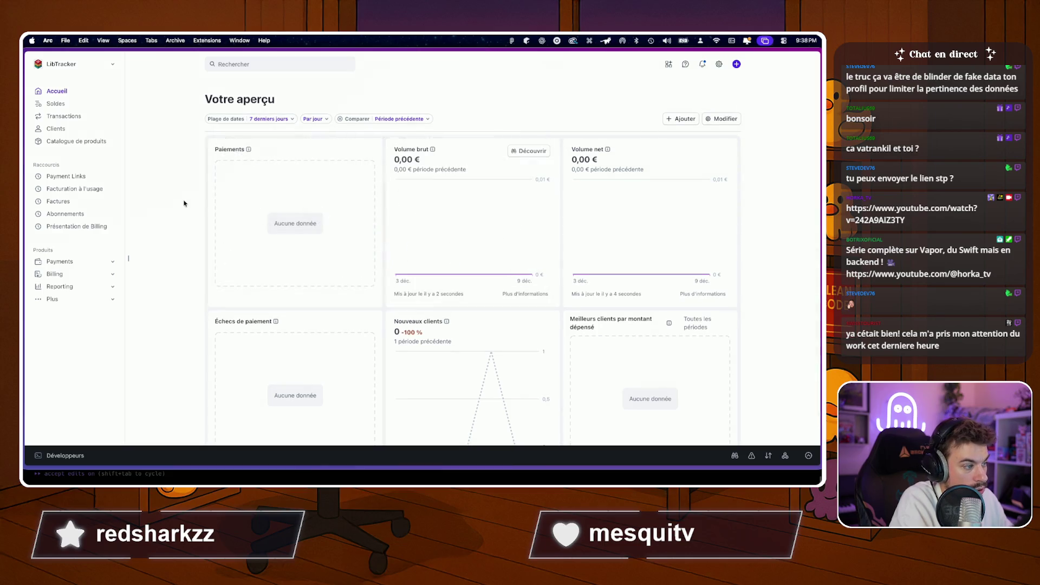
pyautogui.click(268, 119)
pyautogui.click(242, 173)
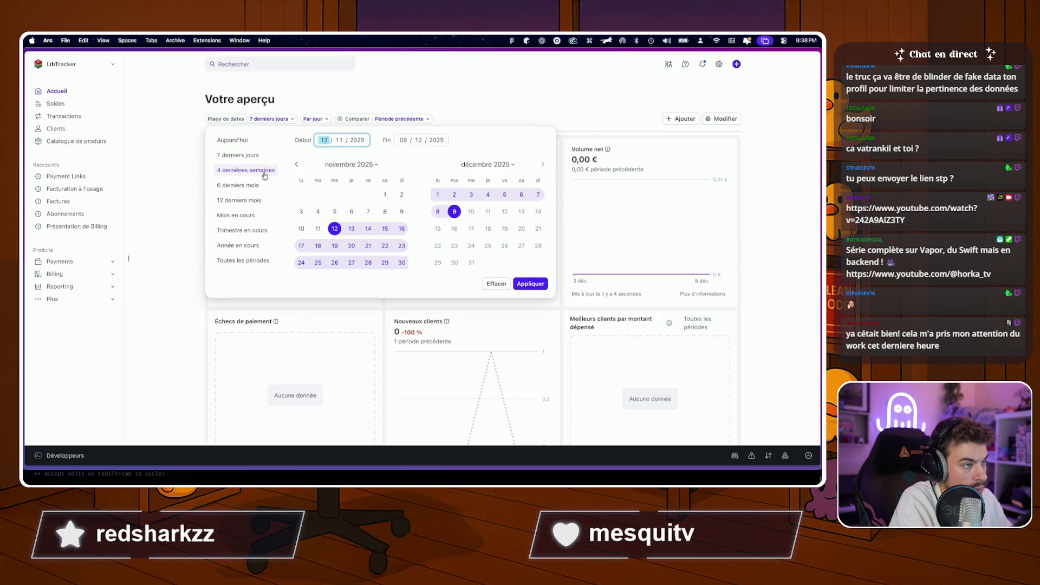
pyautogui.click(530, 285)
pyautogui.scroll(-2, 456, 278)
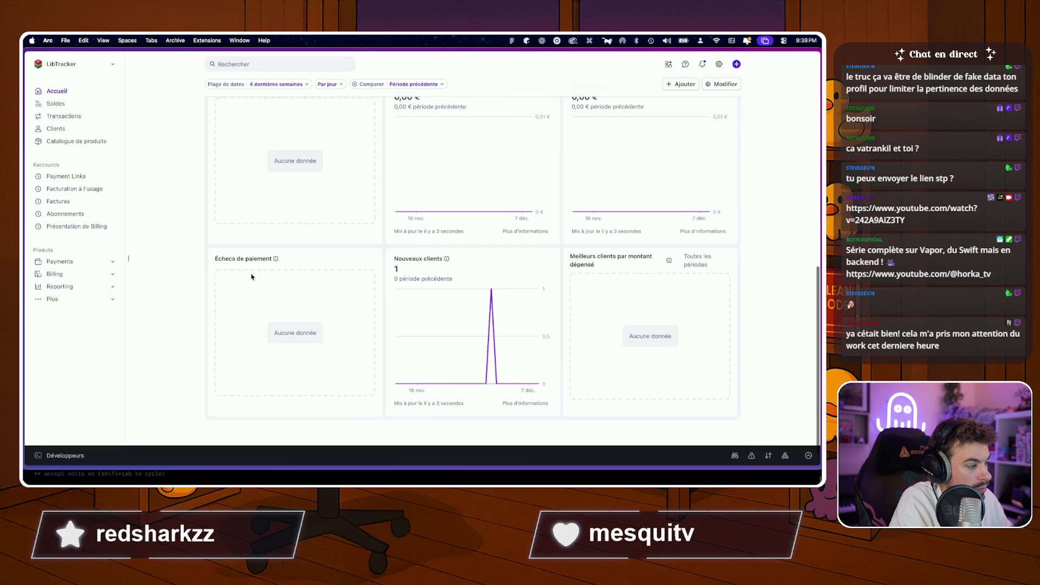
pyautogui.scroll(3, 455, 284)
pyautogui.scroll(-1, 379, 236)
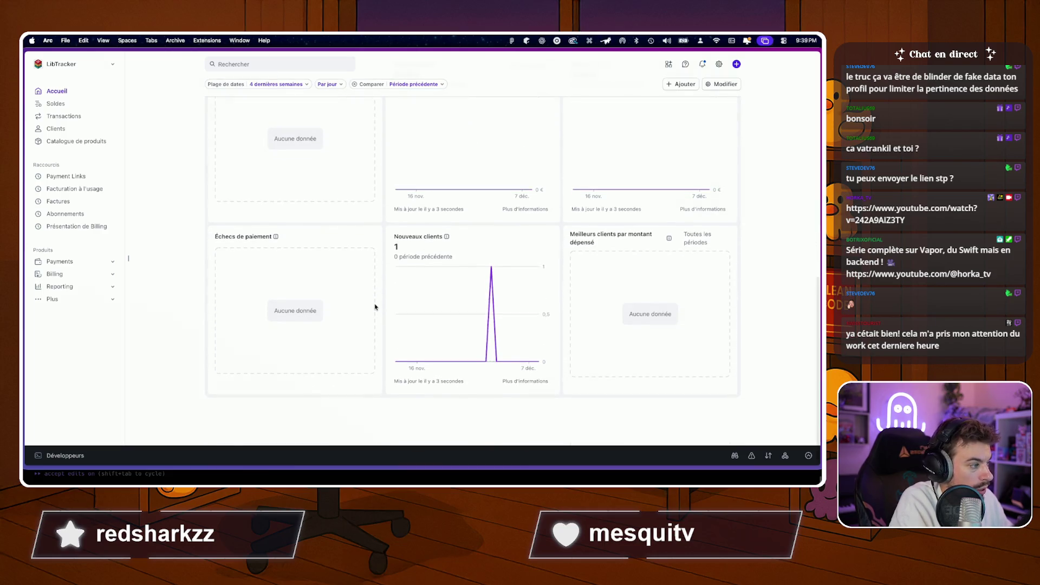
pyautogui.hotkey('ctrl', 'Tab')
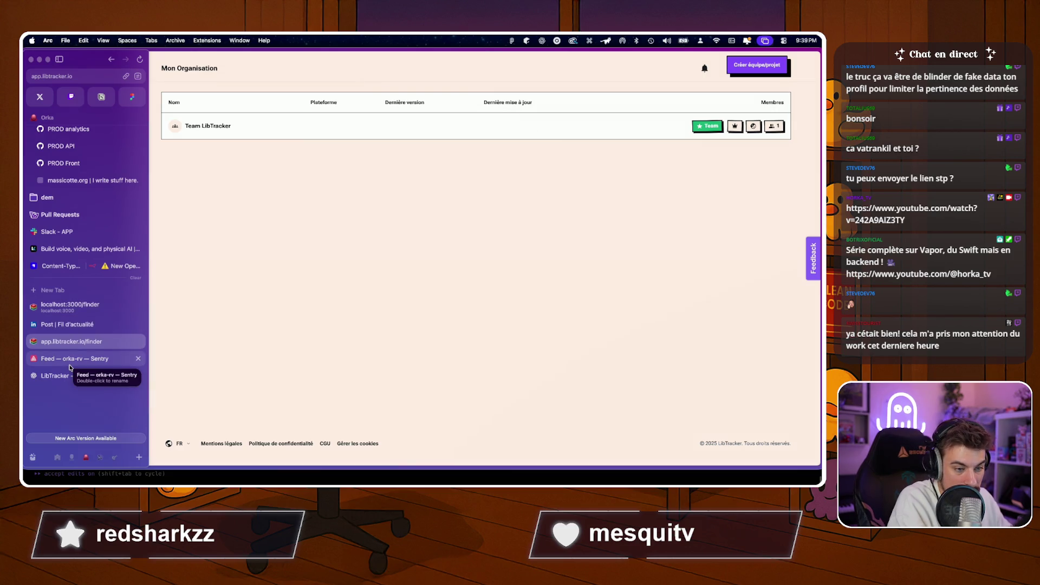
pyautogui.scroll(3, 69, 357)
pyautogui.scroll(3, 70, 325)
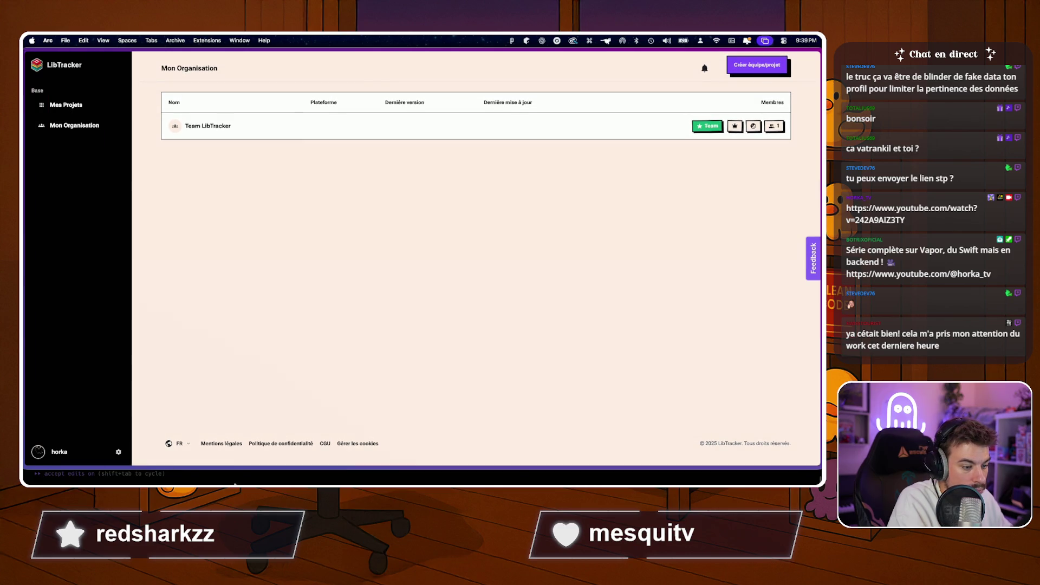
# In Warp's NETWORK CC session, ask Claude whether the duplicate graphs were removed.
pyautogui.press('super+Tab')
pyautogui.click(416, 55)
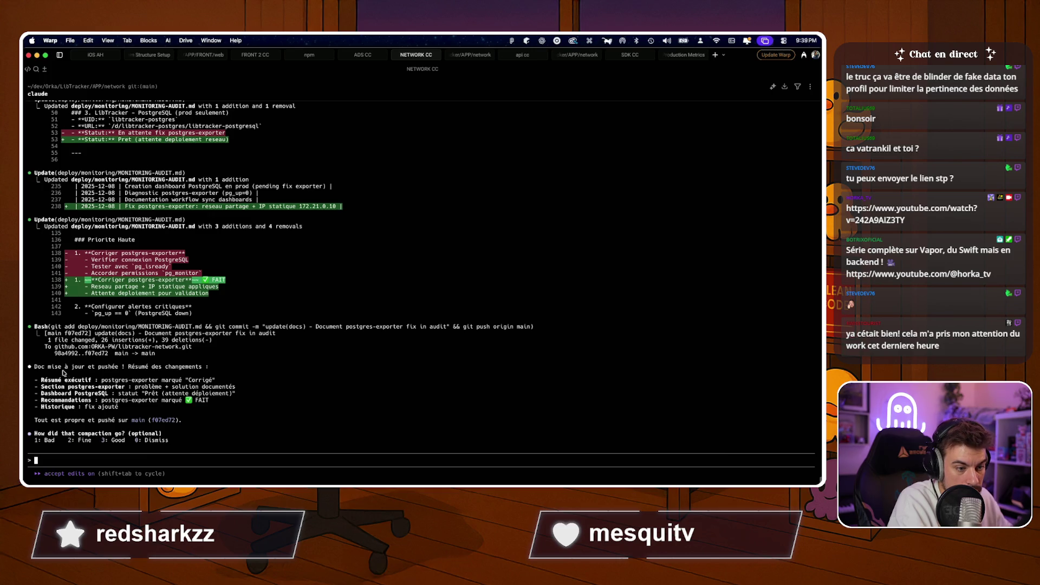
pyautogui.write('Ok par')
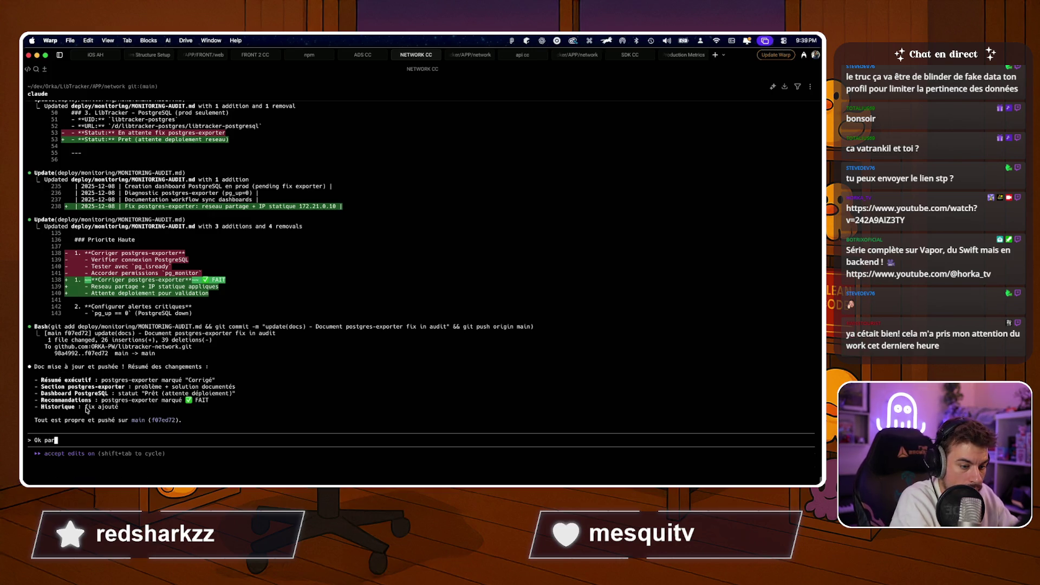
pyautogui.write('fait du coup tu as remove les g')
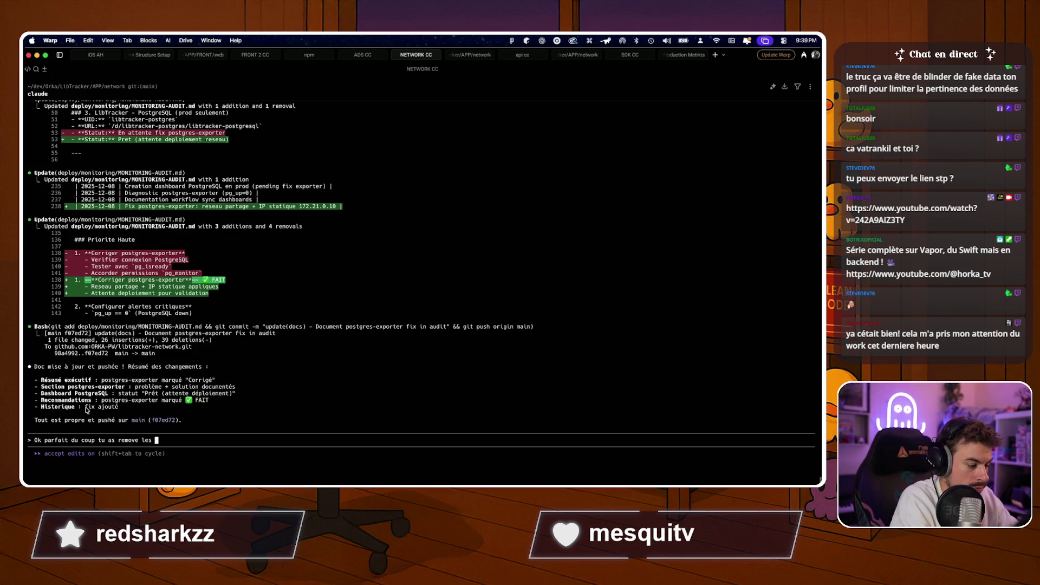
pyautogui.write('raph en double ? ')
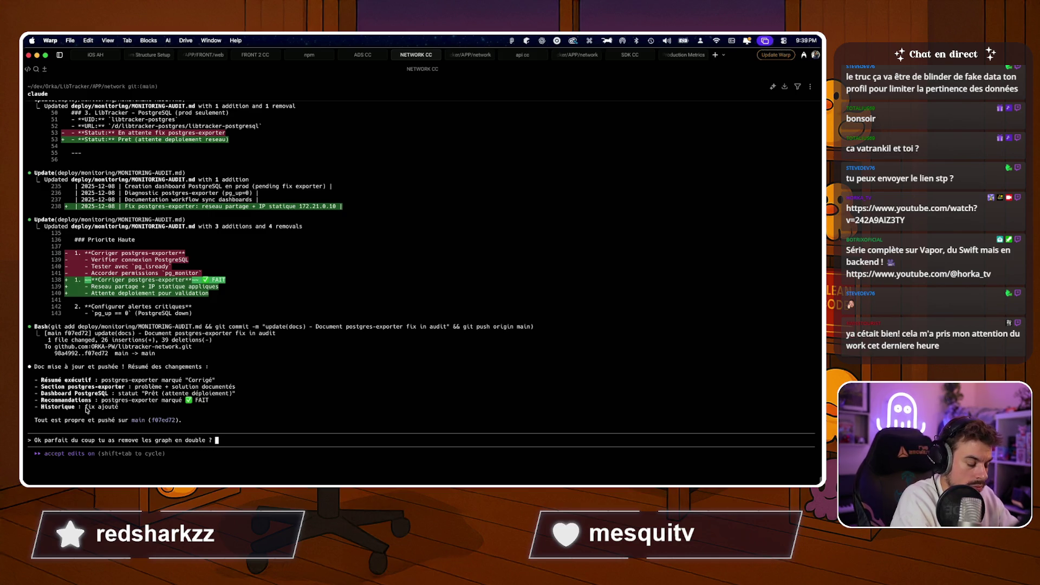
pyautogui.write("histoire d'avoir un board clean et propre ?")
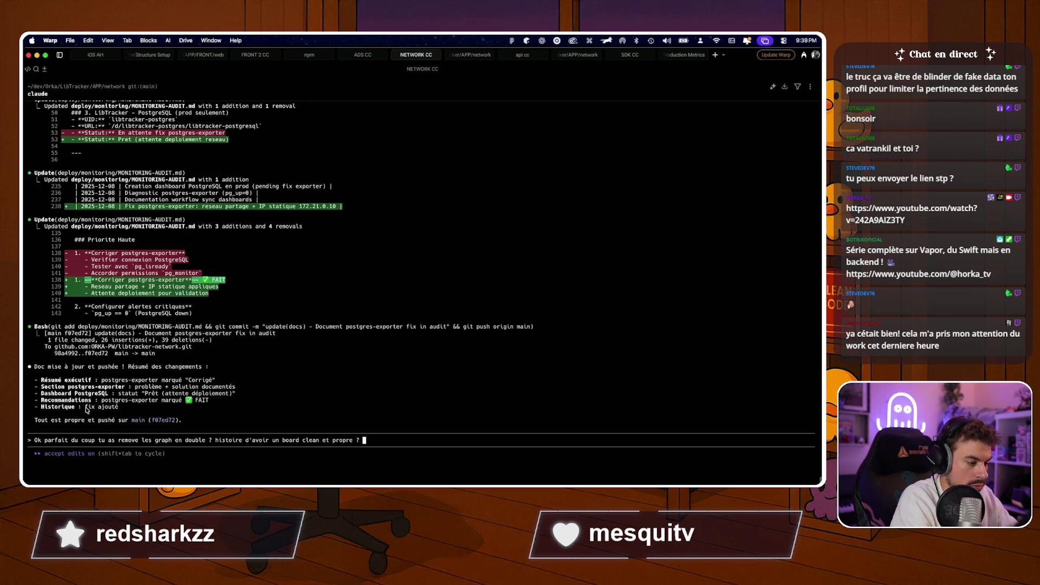
pyautogui.press('Return')
# Switch back to the browser and bring up LibTracker's Bestiaire Poulpi dialog.
pyautogui.press('super+Tab')
pyautogui.press('super+Tab')
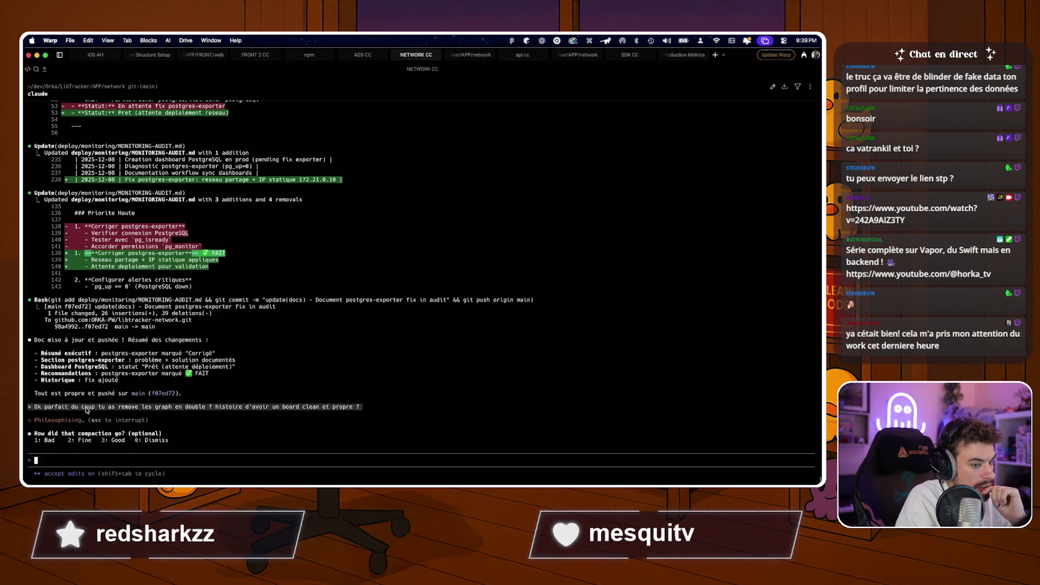
pyautogui.press('super+Tab')
pyautogui.click(38, 452)
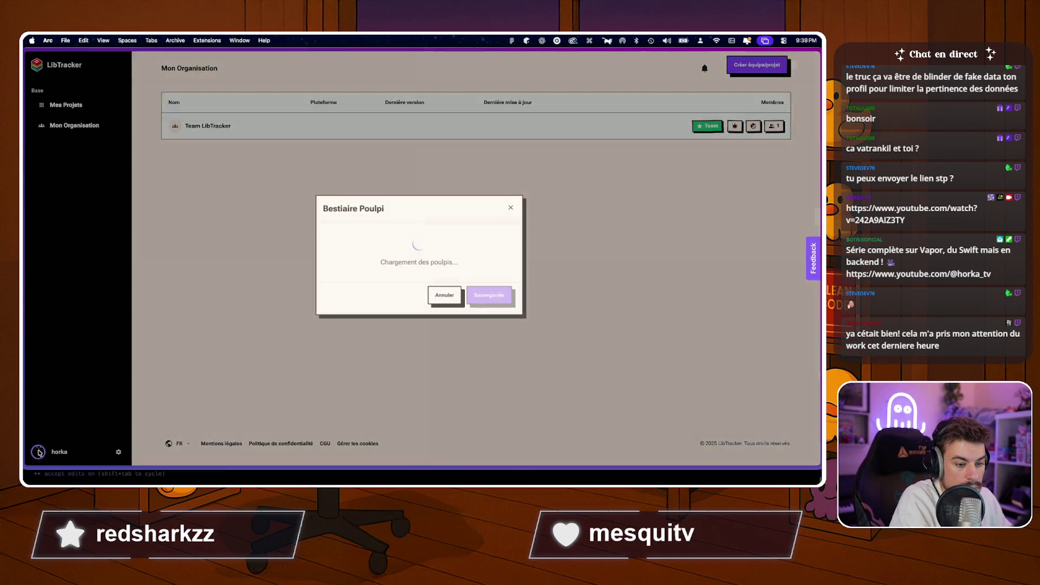
# Close the bestiary, launch Figma via Spotlight and switch to the Bruddle UI Kit file.
pyautogui.press('Escape')
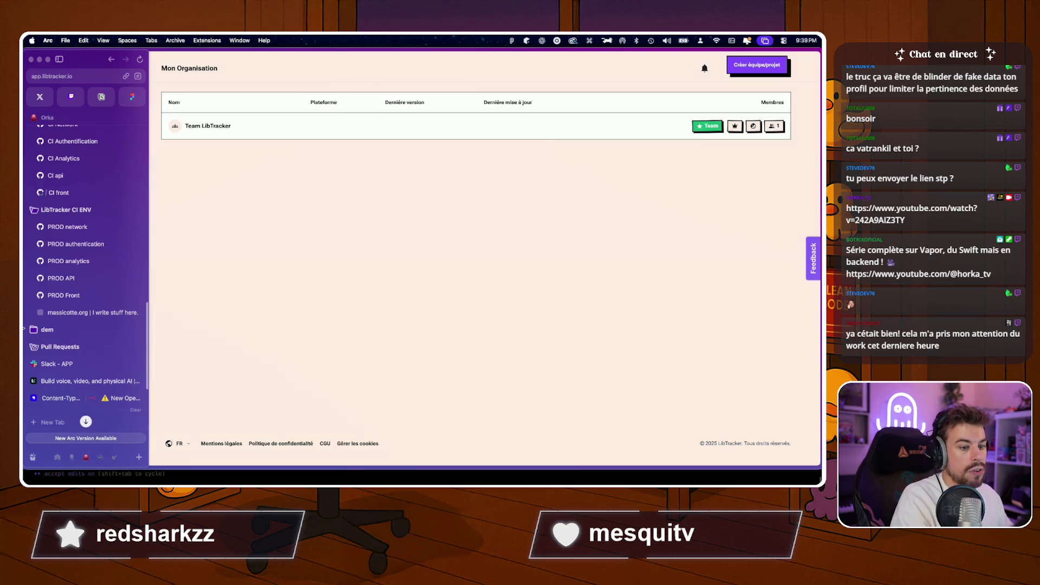
pyautogui.scroll(-4, 62, 307)
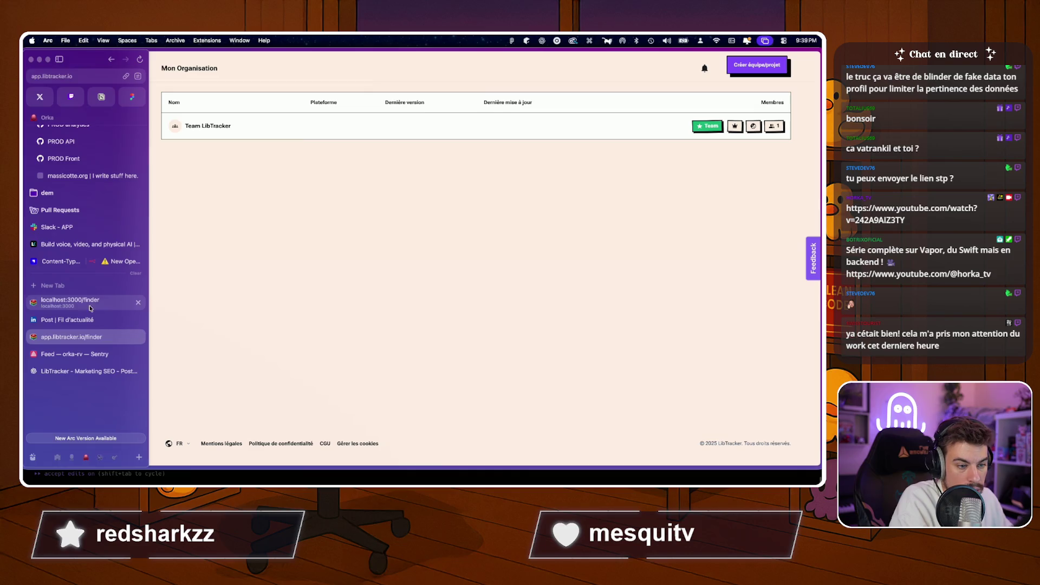
pyautogui.press('super+space')
pyautogui.write('figma')
pyautogui.press('Return')
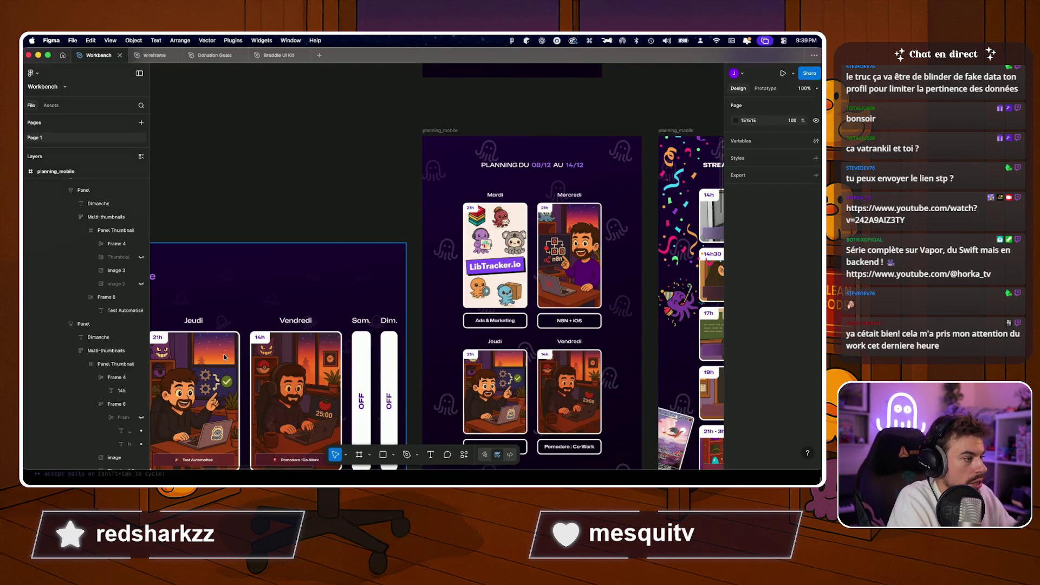
pyautogui.scroll(-5, 388, 193)
pyautogui.scroll(-3, 388, 192)
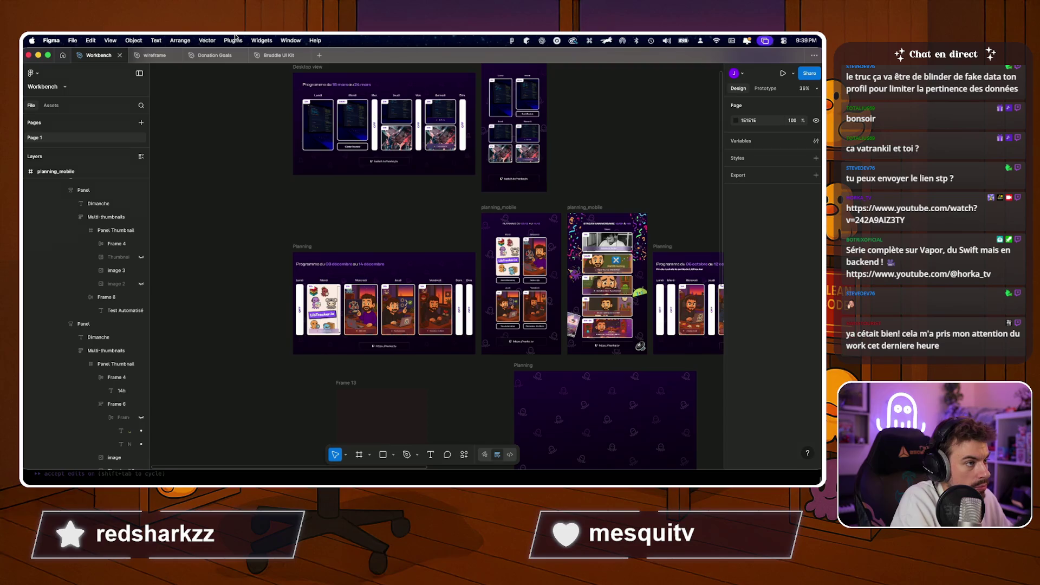
pyautogui.click(277, 55)
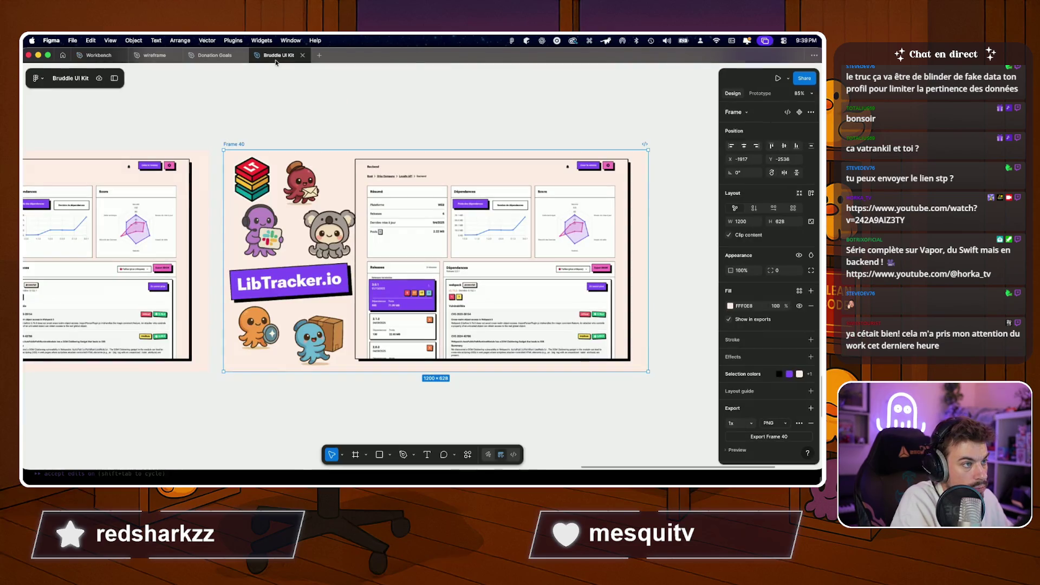
# Clear the canvas selection and restore the layers and design panels.
pyautogui.click(262, 104)
pyautogui.scroll(-5, 262, 103)
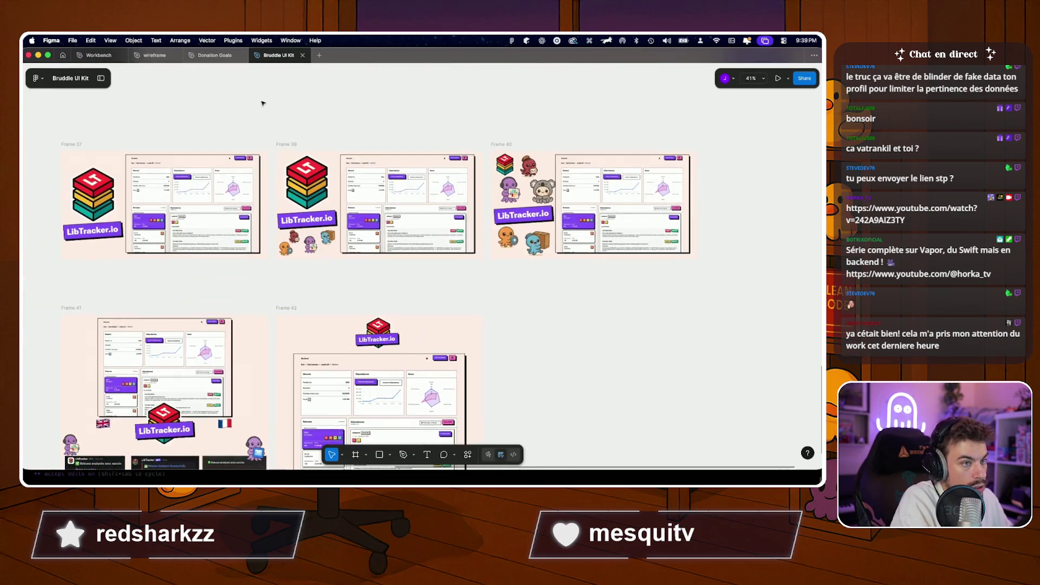
pyautogui.scroll(-5, 262, 103)
pyautogui.click(299, 102)
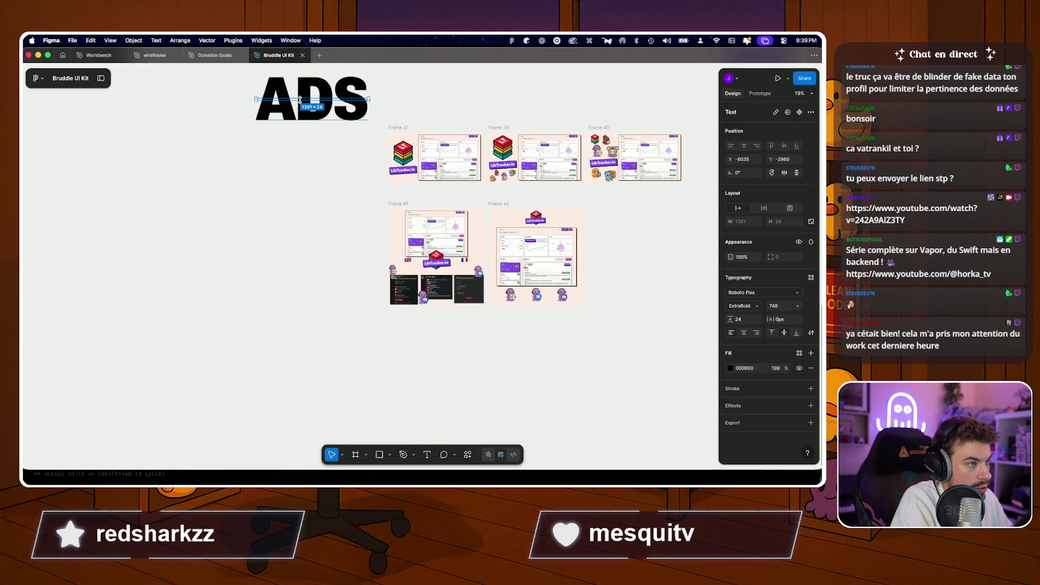
pyautogui.scroll(-8, 295, 261)
pyautogui.click(295, 261)
pyautogui.scroll(-5, 295, 261)
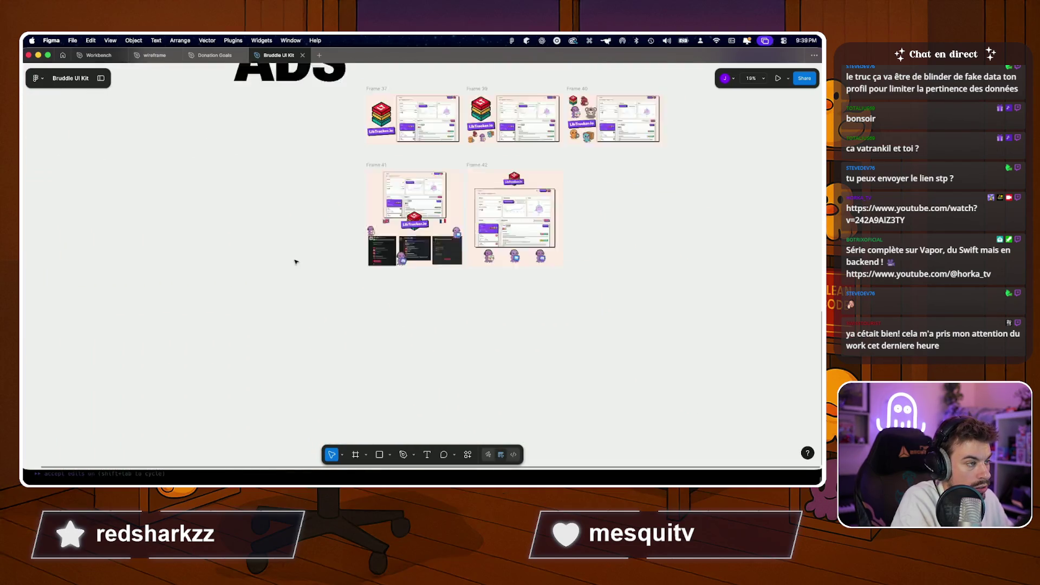
pyautogui.scroll(3, 295, 261)
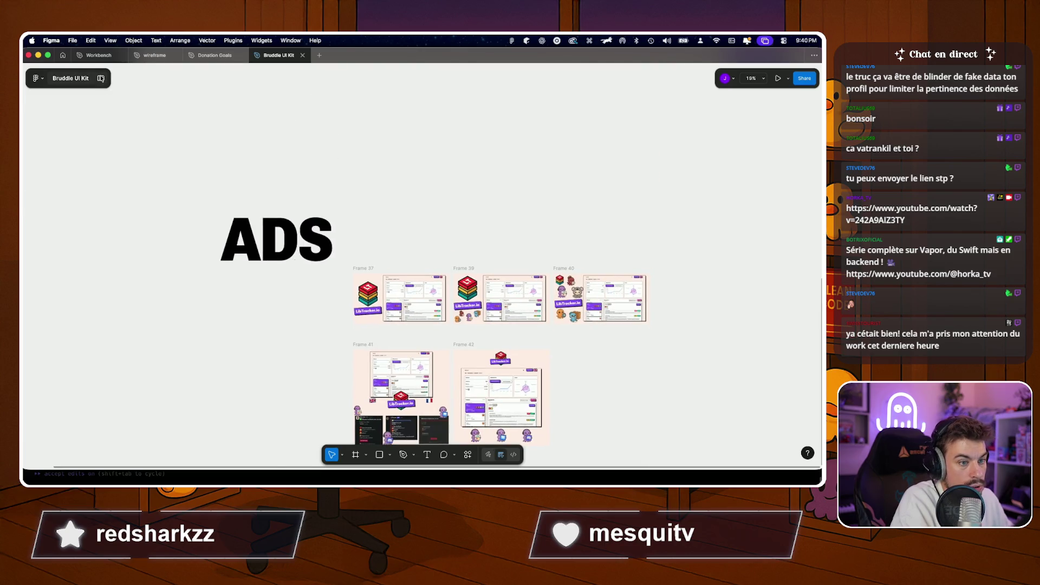
pyautogui.hotkey('ctrl', '\\')
pyautogui.scroll(-5, 407, 285)
pyautogui.scroll(5, 406, 284)
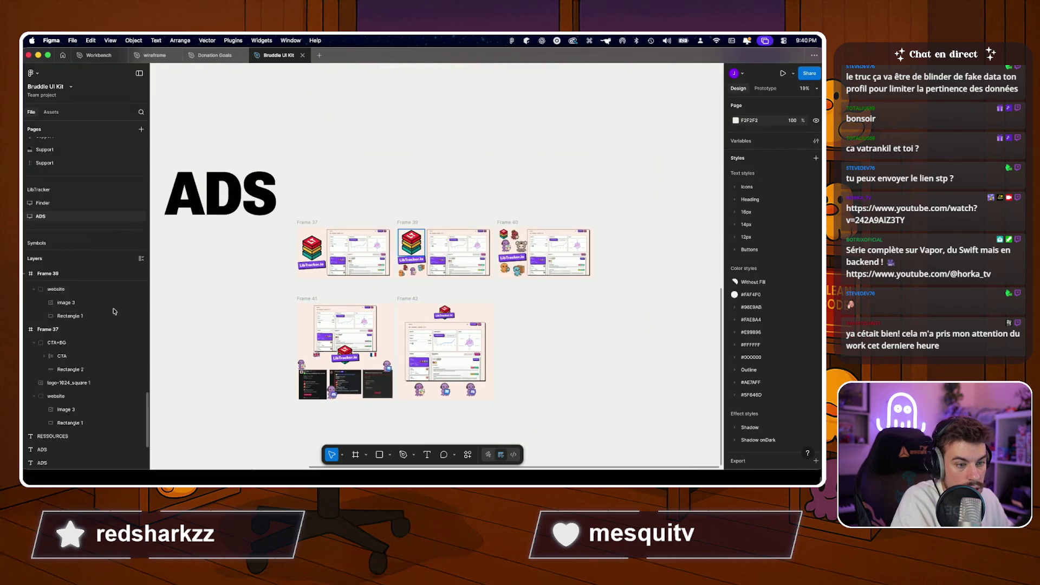
pyautogui.scroll(2, 114, 311)
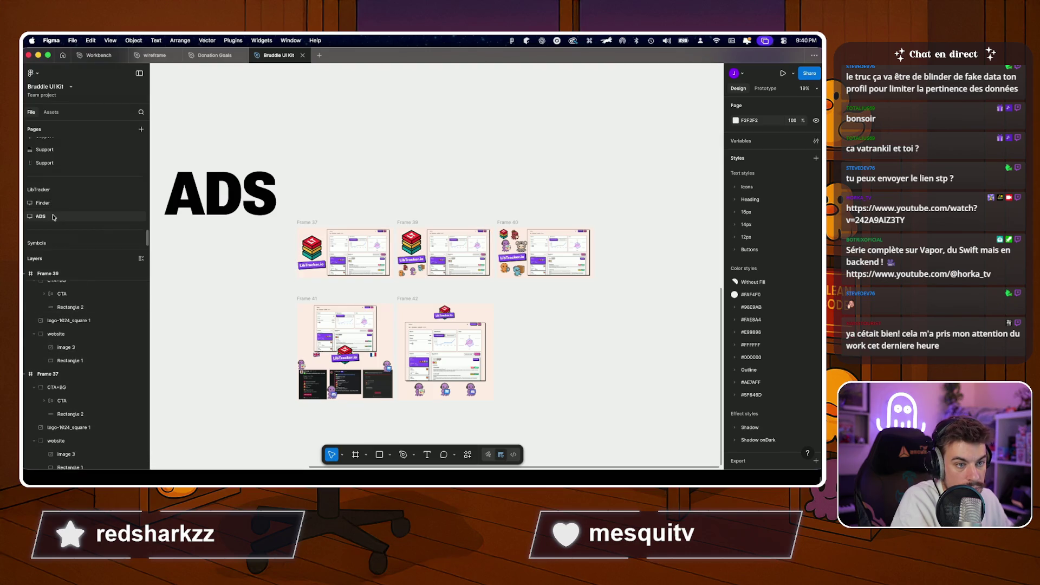
# Duplicate the ADS page into 'ADS 2' and start renaming it.
pyautogui.rightClick(53, 217)
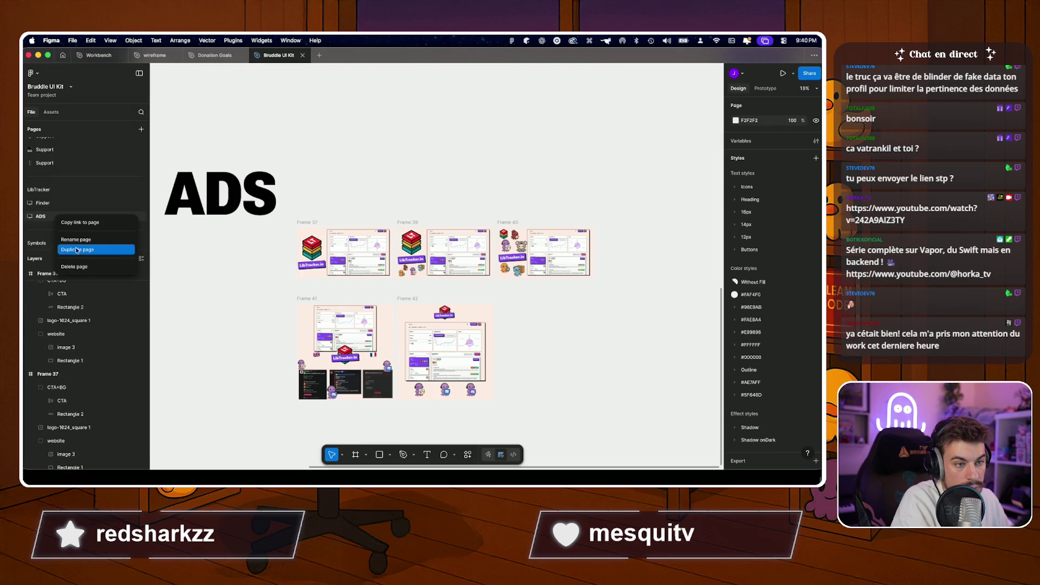
pyautogui.click(90, 249)
pyautogui.doubleClick(42, 223)
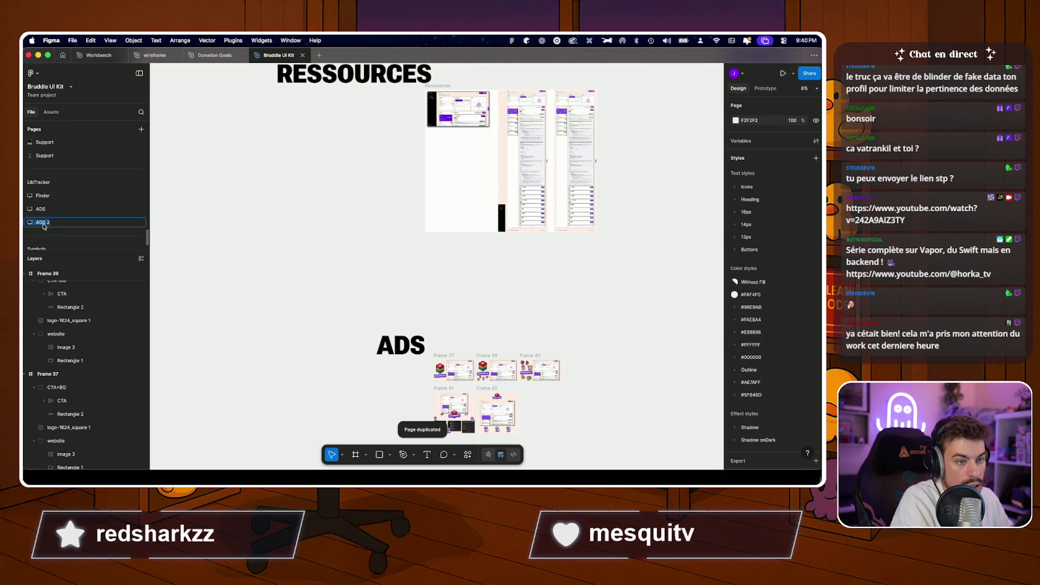
pyautogui.write('A')
# Correct the typed page name and confirm it as 'Social Network'.
pyautogui.press('BackSpace')
pyautogui.write('B')
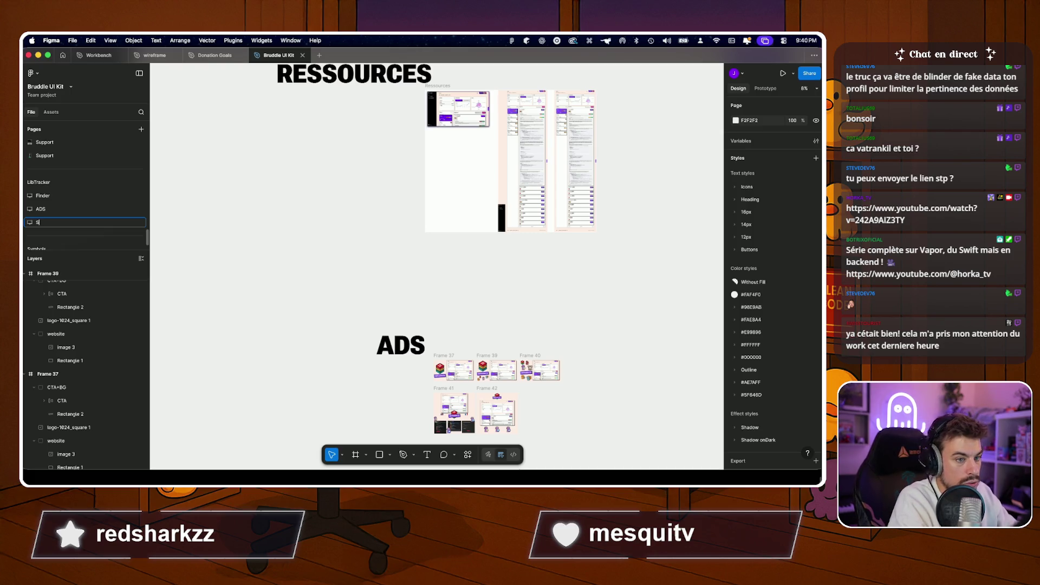
pyautogui.press('BackSpace')
pyautogui.write('Social Net')
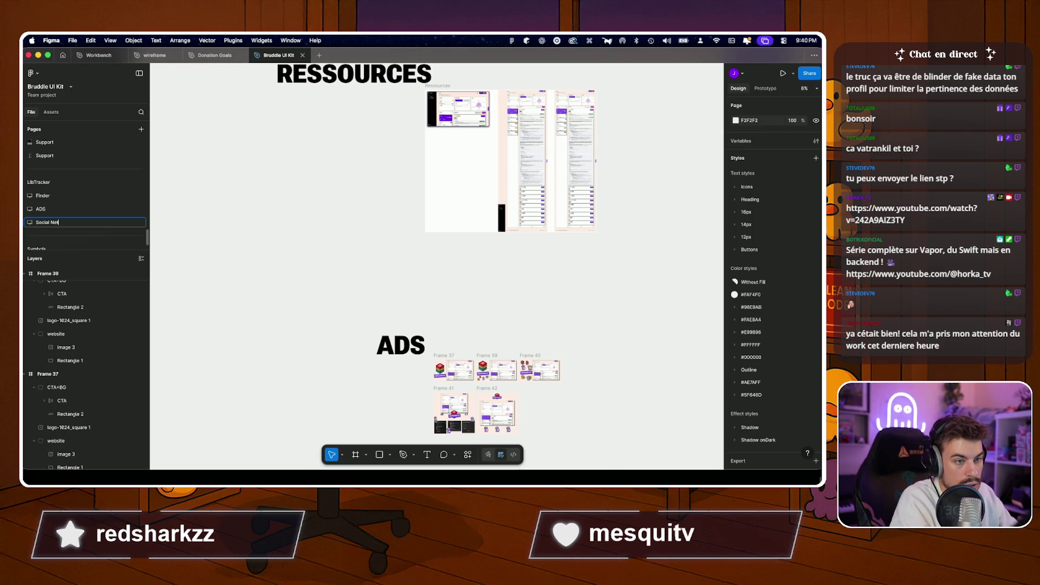
pyautogui.press('BackSpace')
pyautogui.press('BackSpace')
pyautogui.press('BackSpace')
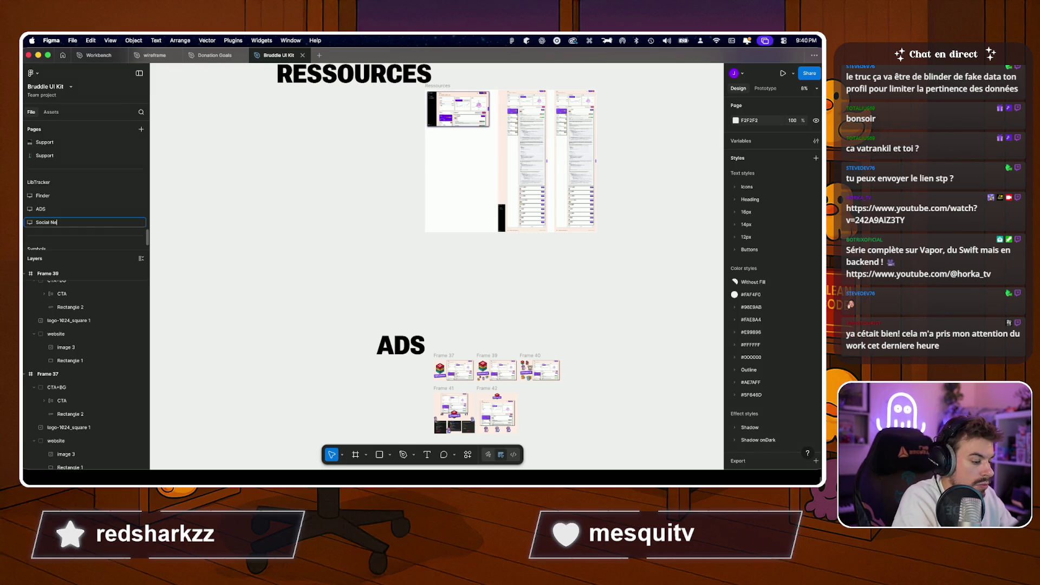
pyautogui.write('Network')
pyautogui.press('Return')
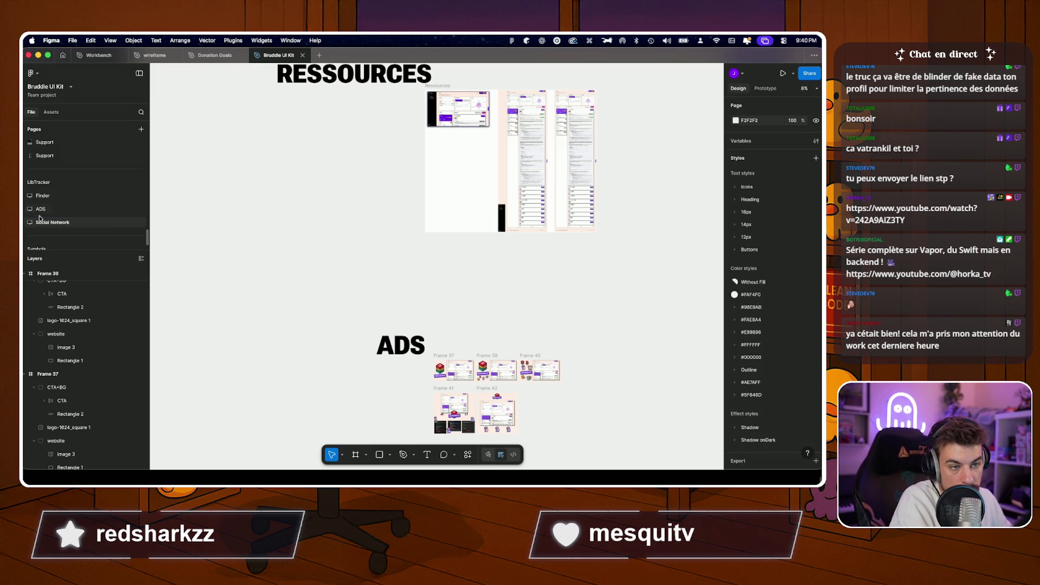
# Switch to the Social Network page and marquee-select the RESSOURCES images.
pyautogui.click(42, 208)
pyautogui.scroll(-5, 326, 97)
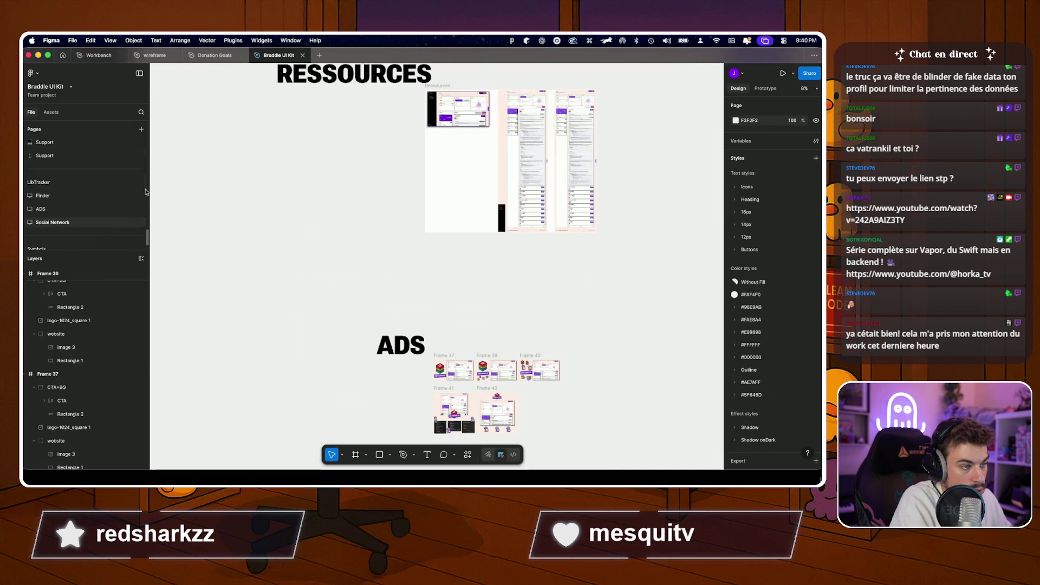
pyautogui.scroll(3, 326, 98)
pyautogui.moveTo(222, 116); pyautogui.dragTo(390, 170)
pyautogui.click(389, 196)
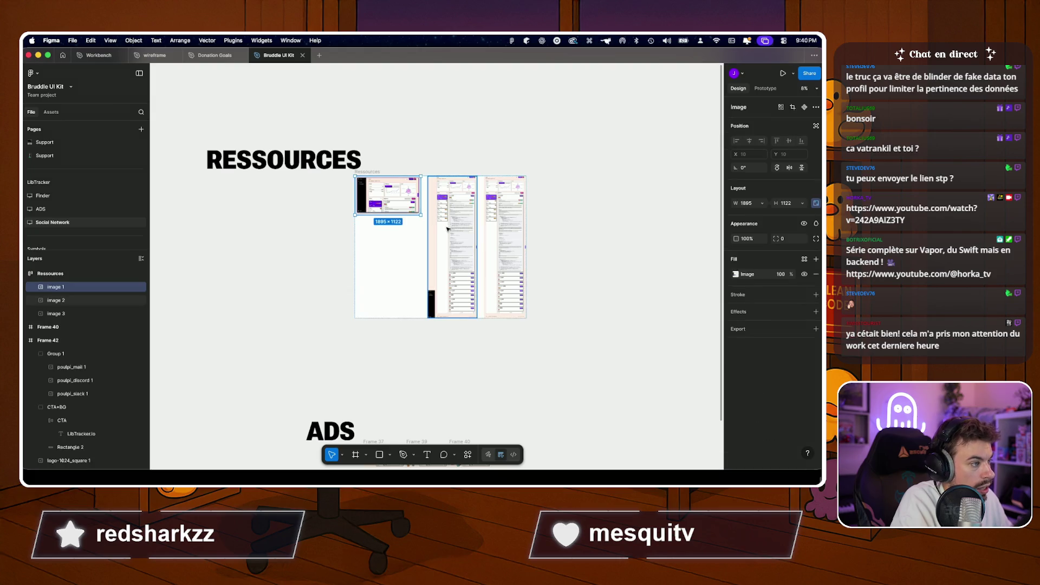
# Select the three resource images together and delete them.
pyautogui.keyDown('shift'); pyautogui.click(447, 227); pyautogui.keyUp('shift')
pyautogui.keyDown('shift'); pyautogui.click(503, 236); pyautogui.keyUp('shift')
pyautogui.press('BackSpace')
pyautogui.click(333, 313)
pyautogui.scroll(-5, 288, 370)
pyautogui.scroll(5, 364, 236)
pyautogui.scroll(-3, 364, 237)
pyautogui.scroll(2, 364, 236)
pyautogui.scroll(-2, 364, 237)
pyautogui.scroll(3, 364, 236)
# Review the octopus images, then marquee-select the five ad frames and delete them.
pyautogui.click(354, 243)
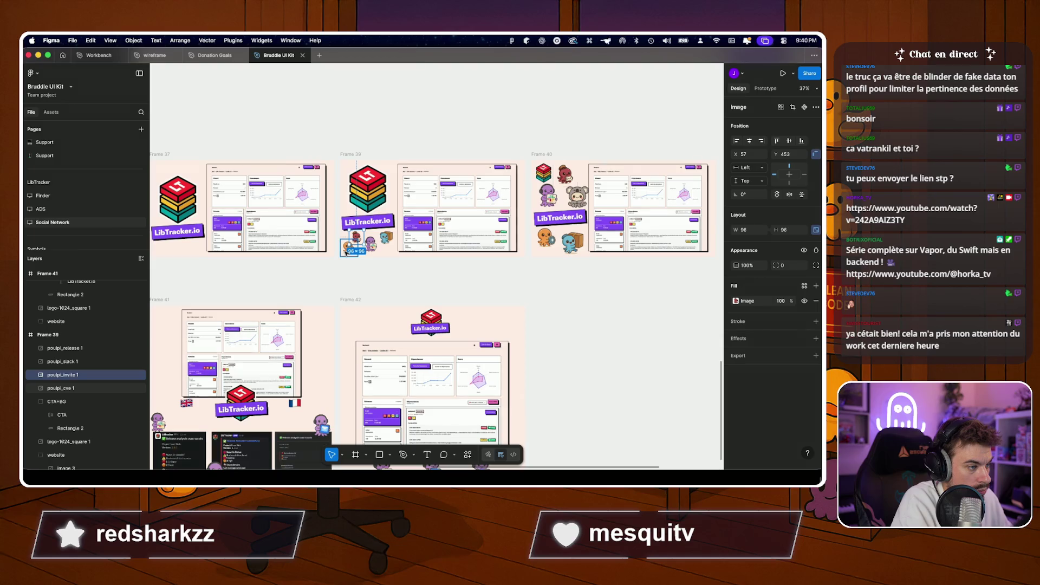
pyautogui.keyDown('shift'); pyautogui.click(347, 252); pyautogui.keyUp('shift')
pyautogui.keyDown('shift'); pyautogui.click(384, 241); pyautogui.keyUp('shift')
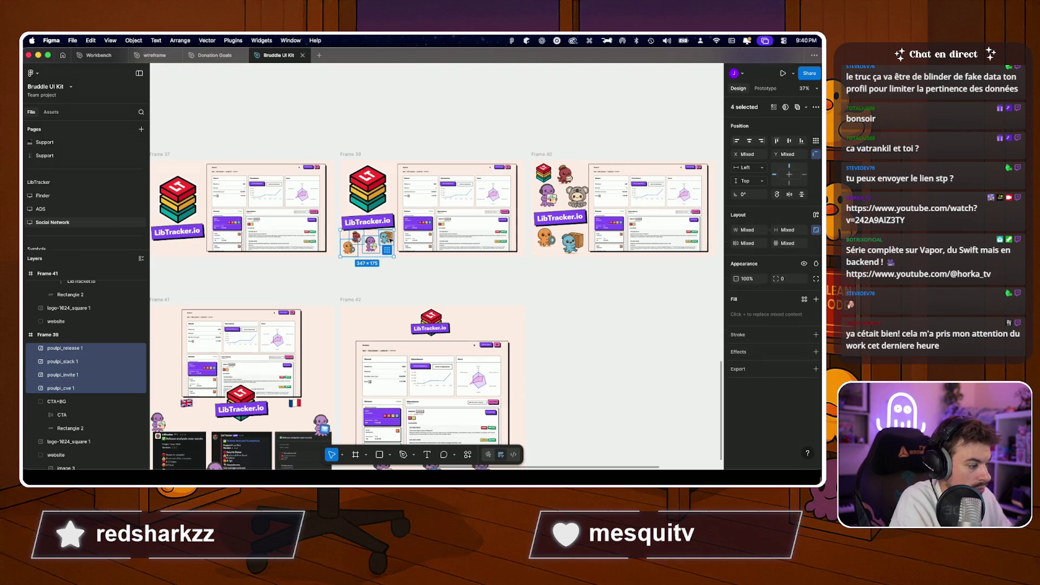
pyautogui.press('Escape')
pyautogui.scroll(-5, 389, 239)
pyautogui.scroll(-2, 388, 239)
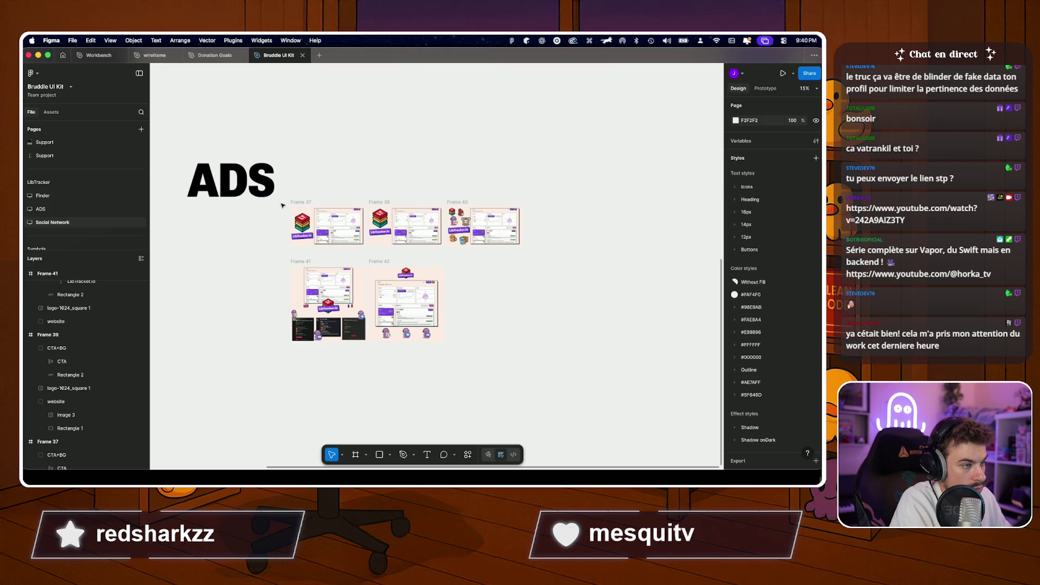
pyautogui.moveTo(283, 209); pyautogui.dragTo(573, 389)
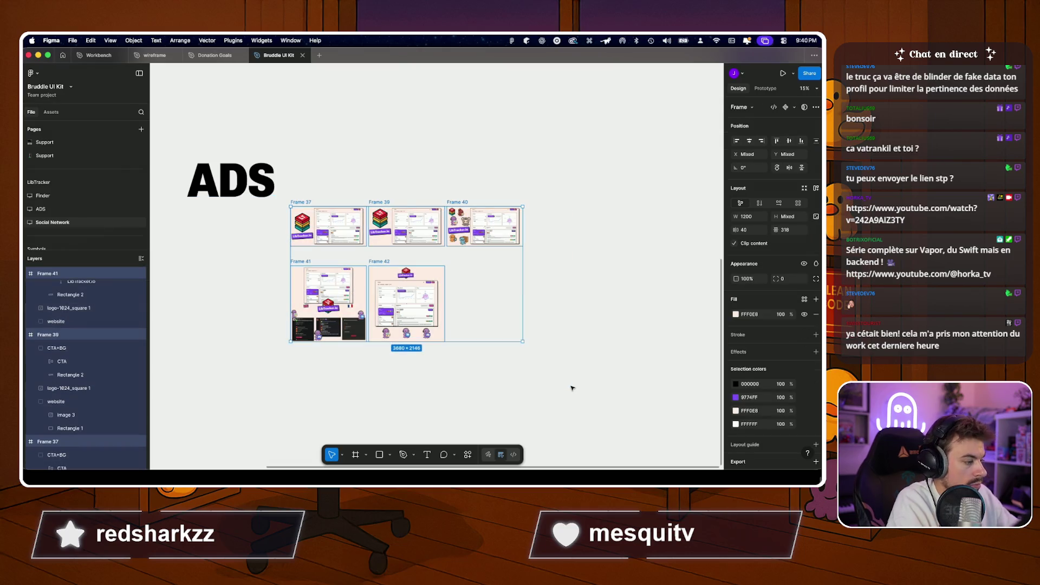
pyautogui.press('BackSpace')
# Retitle the ADS heading to 'RS' and delete the leftover ADS text layer.
pyautogui.moveTo(407, 244); pyautogui.dragTo(521, 350)
pyautogui.doubleClick(348, 301)
pyautogui.write('RS')
pyautogui.press('Escape')
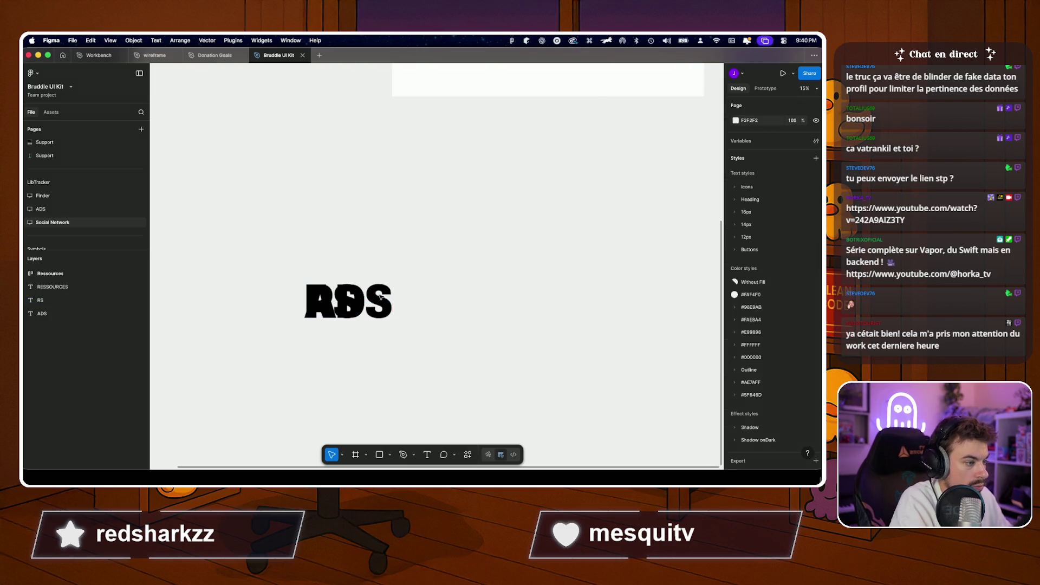
pyautogui.click(380, 298)
pyautogui.press('BackSpace')
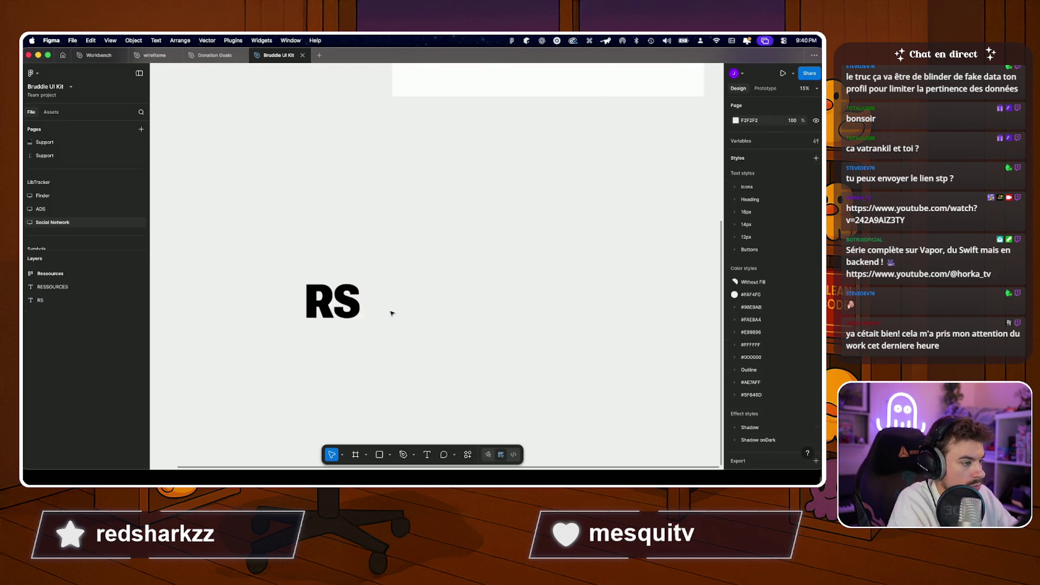
# On the ADS page, drag out a stray copy of the ADS heading and delete it.
pyautogui.click(41, 209)
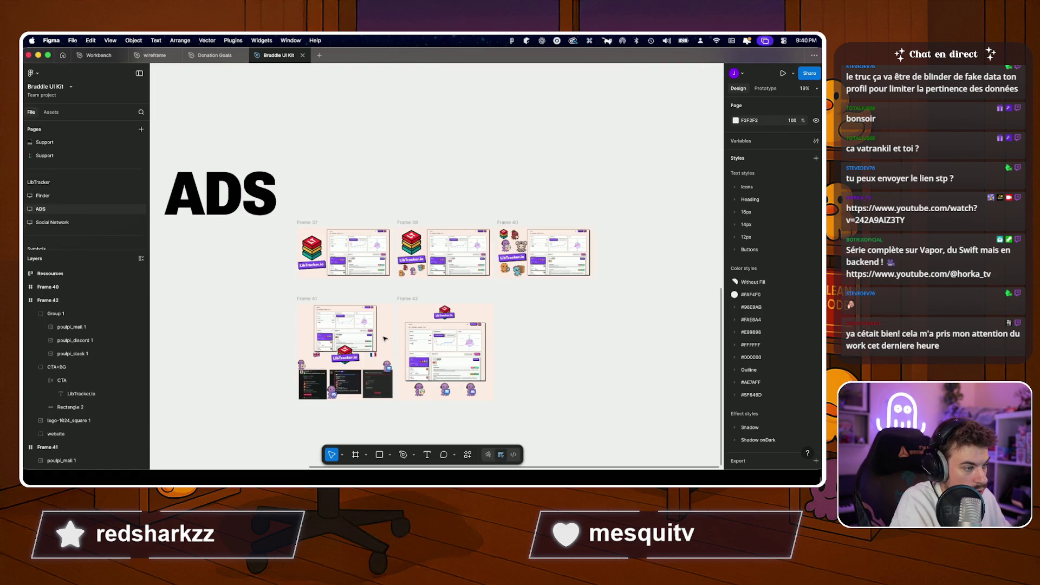
pyautogui.scroll(2, 256, 219)
pyautogui.click(357, 248)
pyautogui.keyDown('alt'); pyautogui.moveTo(357, 248); pyautogui.dragTo(361, 167); pyautogui.keyUp('alt')
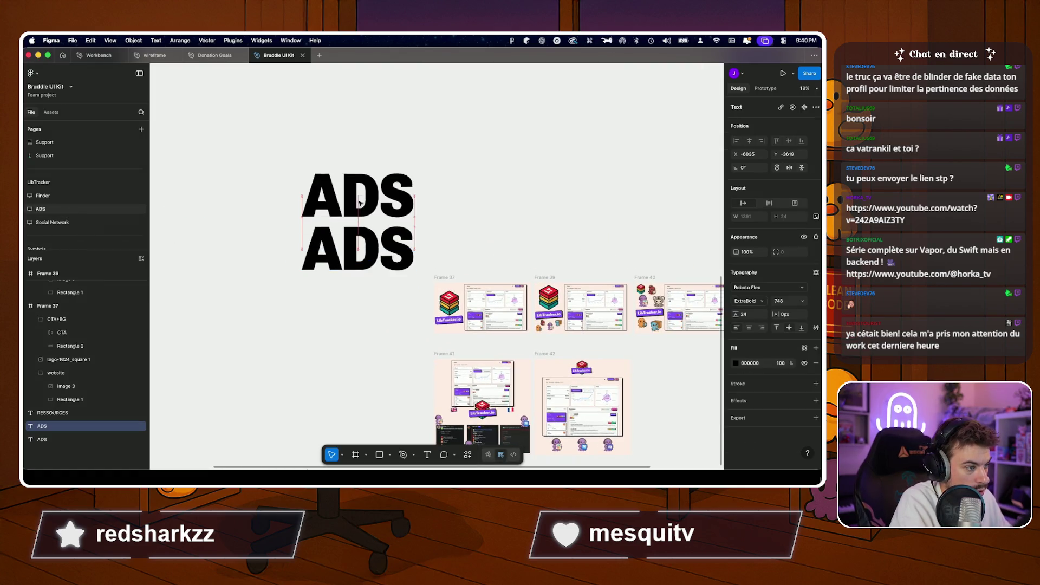
pyautogui.press('BackSpace')
pyautogui.scroll(-8, 372, 162)
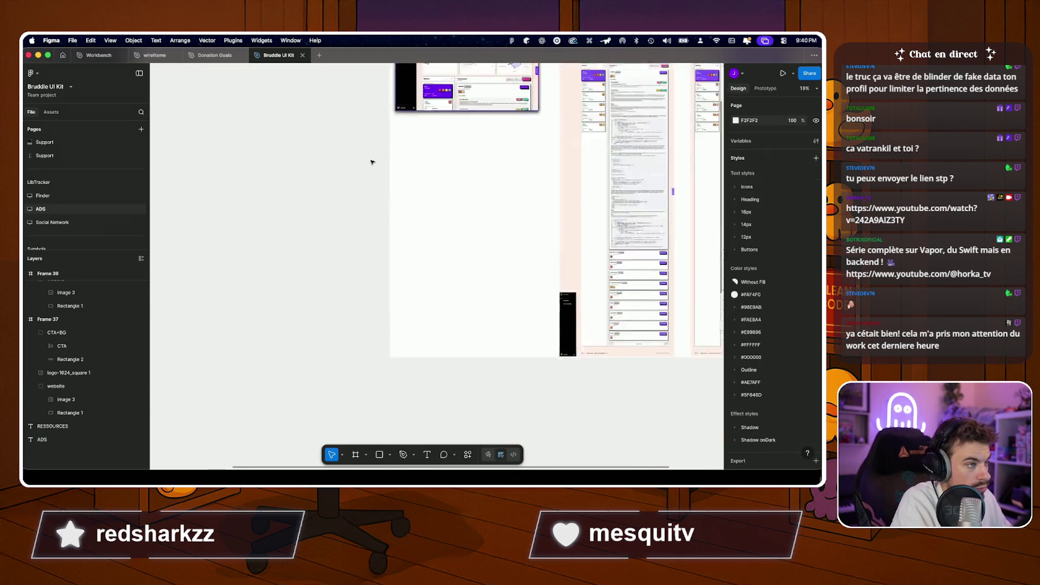
pyautogui.scroll(-5, 372, 162)
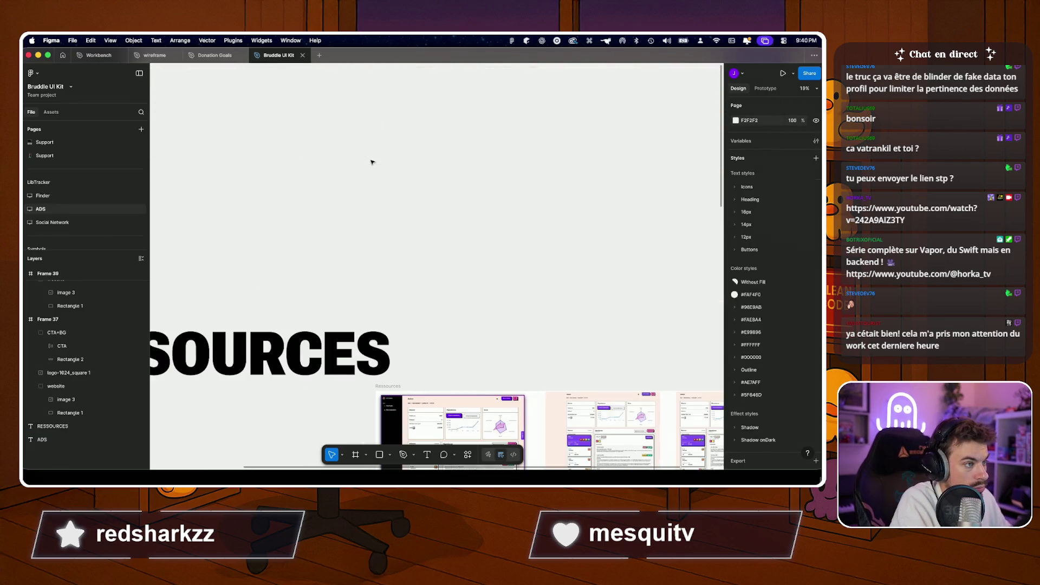
# Try moving the RESSOURCES heading up, undo it, and return to the Social Network page.
pyautogui.click(295, 351)
pyautogui.moveTo(294, 344); pyautogui.dragTo(321, 264)
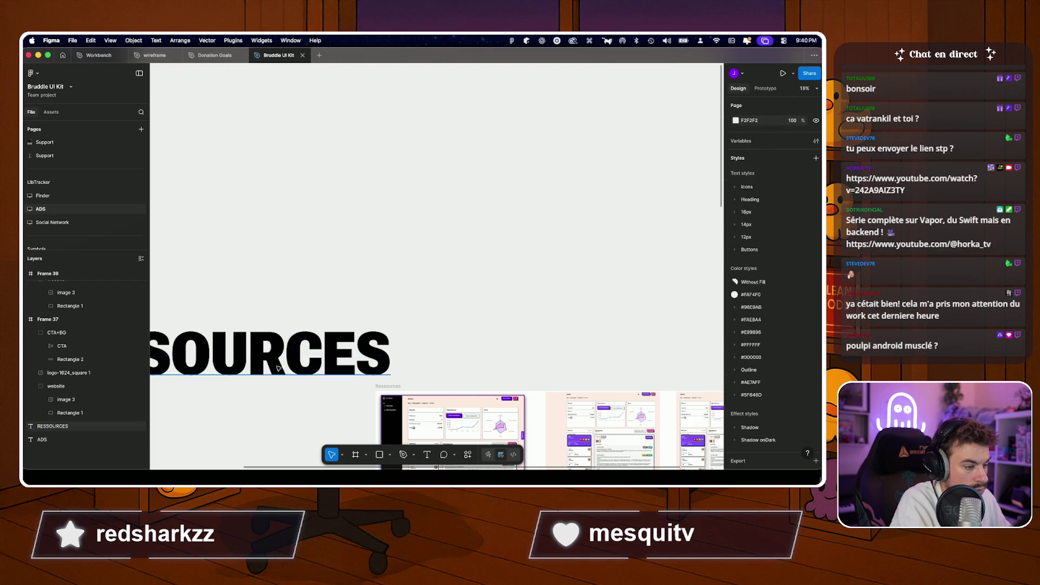
pyautogui.moveTo(265, 356); pyautogui.dragTo(269, 244)
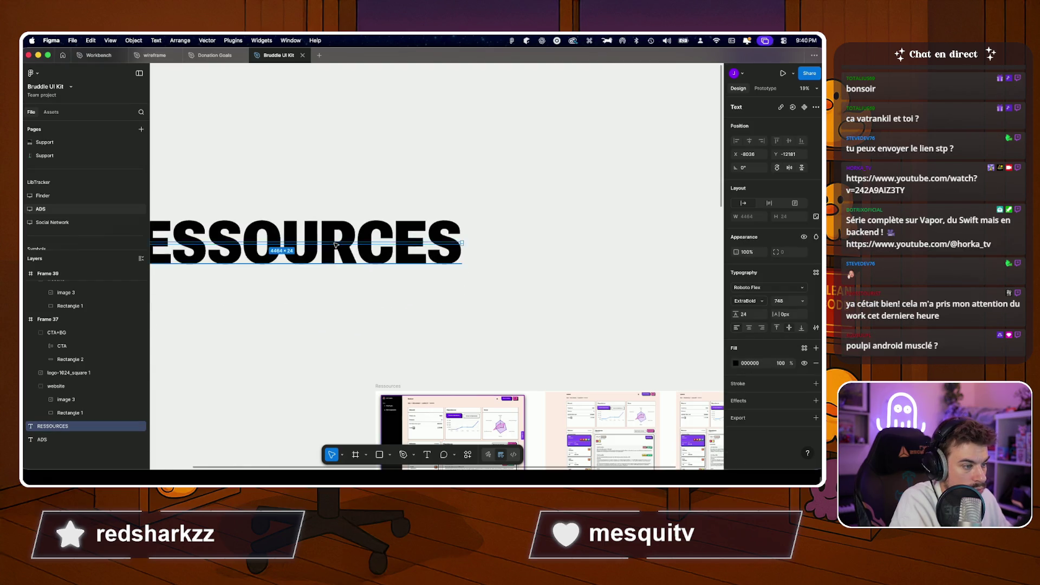
pyautogui.press('super+z')
pyautogui.press('Escape')
pyautogui.click(52, 222)
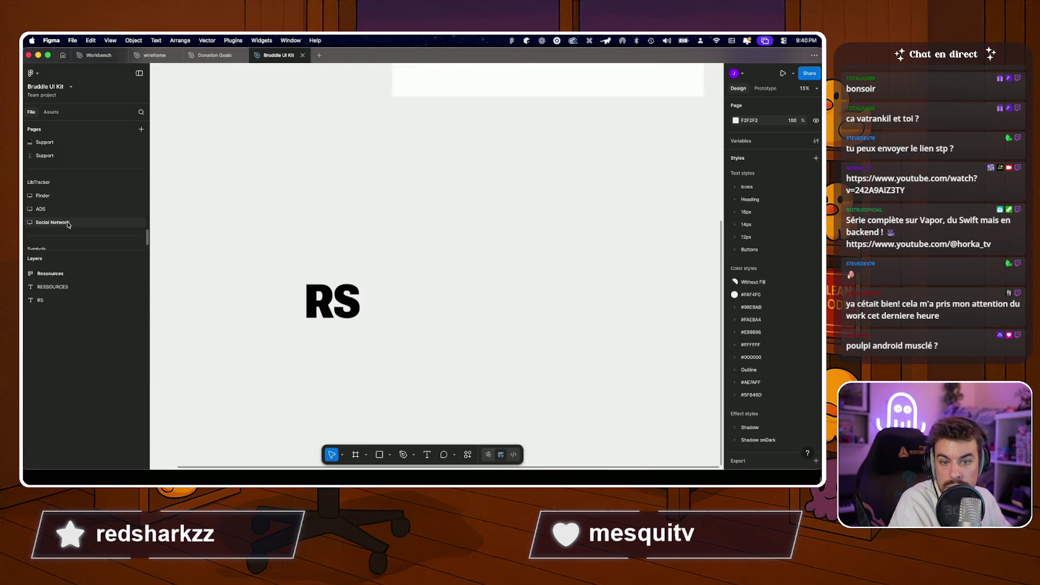
pyautogui.scroll(-5, 250, 238)
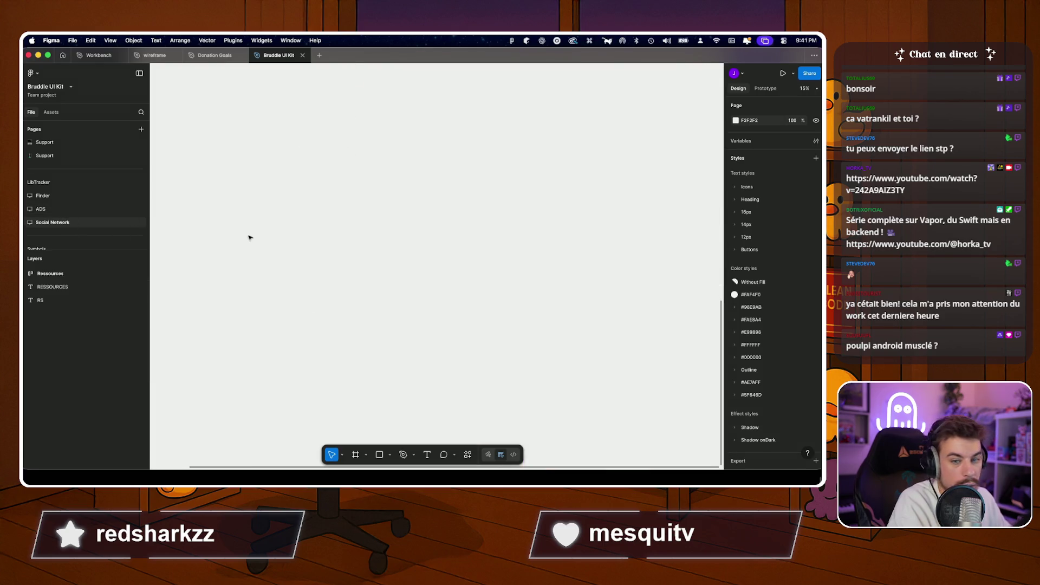
pyautogui.scroll(5, 250, 238)
pyautogui.scroll(5, 249, 238)
pyautogui.hscroll(-3, 249, 238)
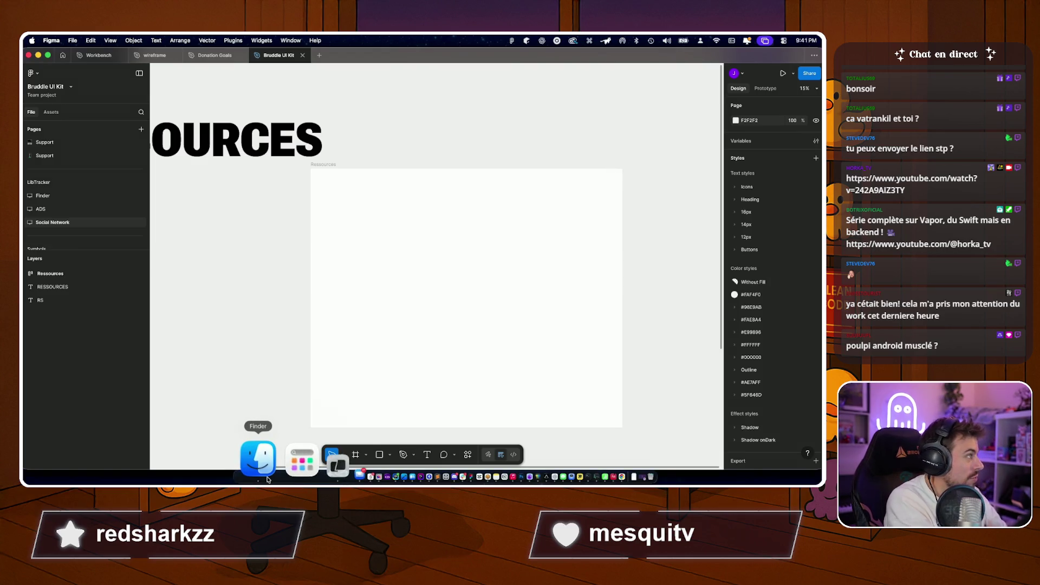
pyautogui.click(258, 458)
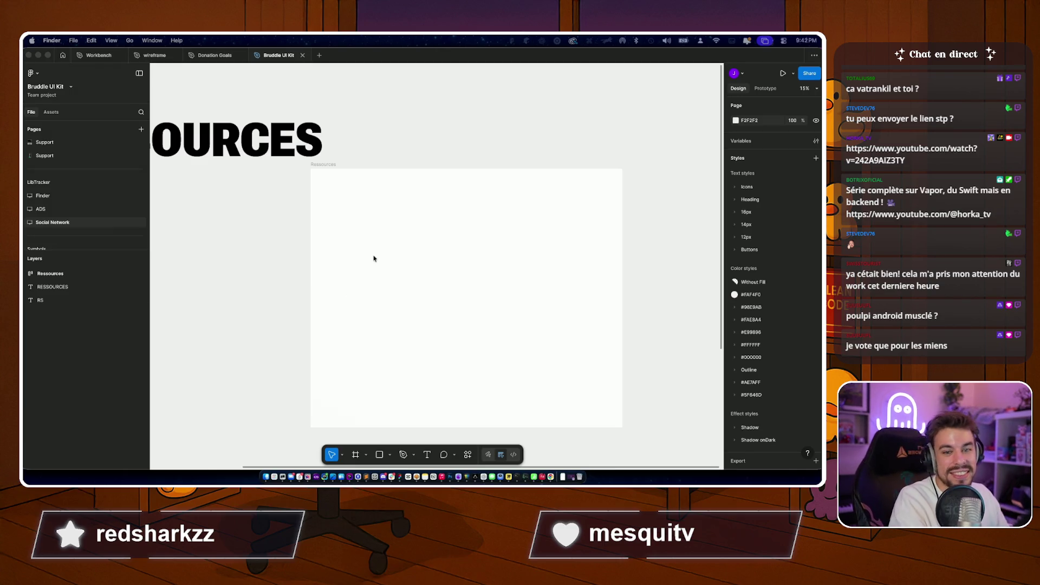
pyautogui.hscroll(-3, 358, 252)
pyautogui.hscroll(-2, 342, 247)
pyautogui.click(335, 245)
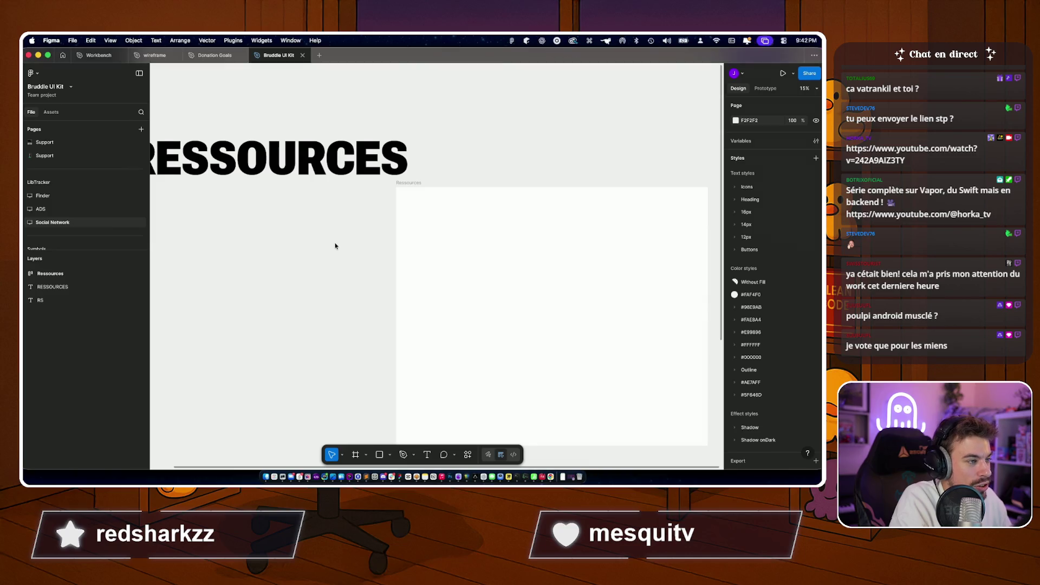
pyautogui.scroll(-3, 335, 245)
pyautogui.scroll(-3, 335, 235)
pyautogui.click(335, 220)
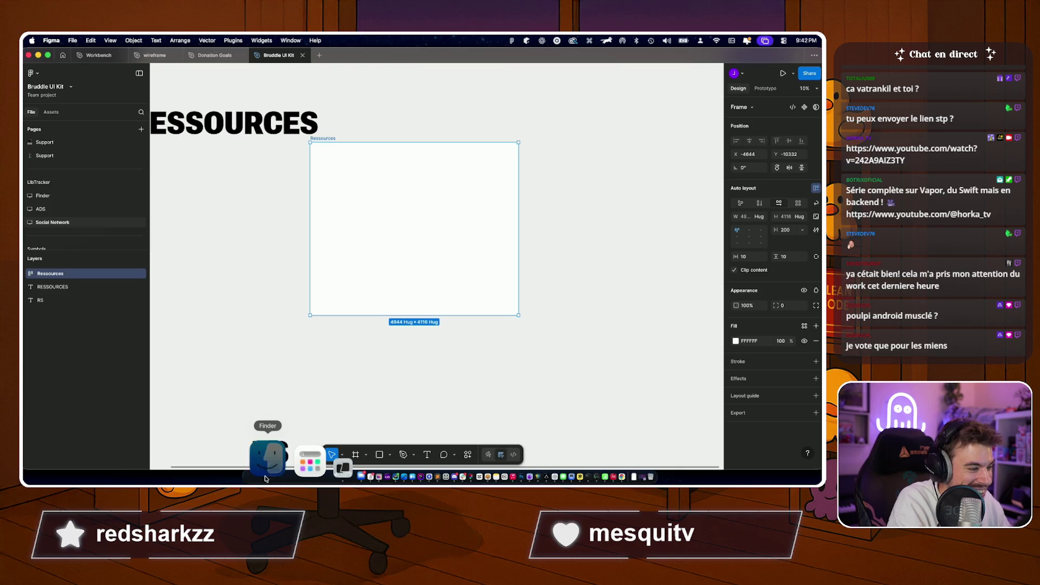
# In Finder, browse from the bank folder through poulpi down into the poulpi_icon folder.
pyautogui.click(282, 457)
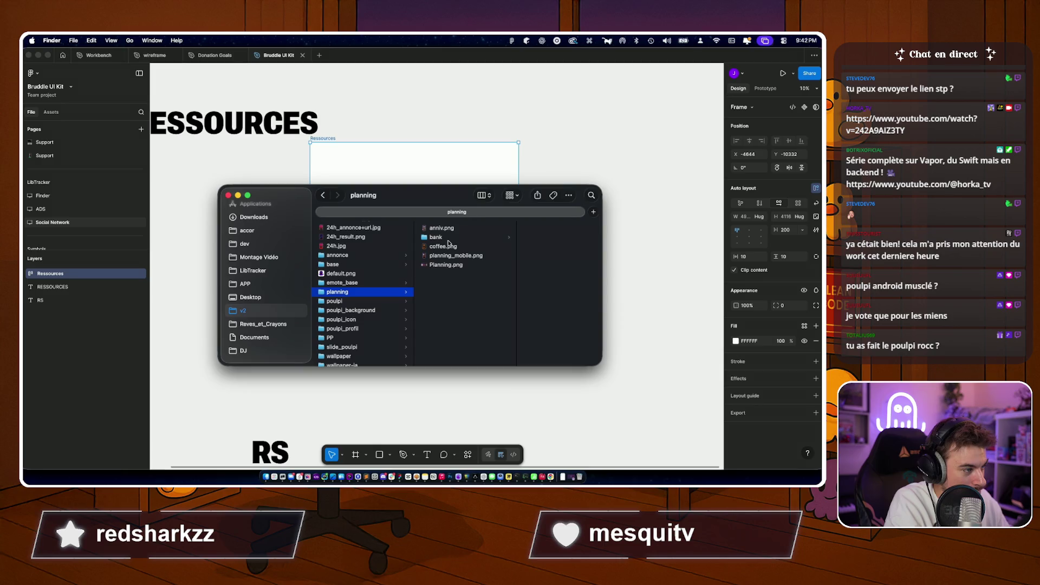
pyautogui.click(439, 237)
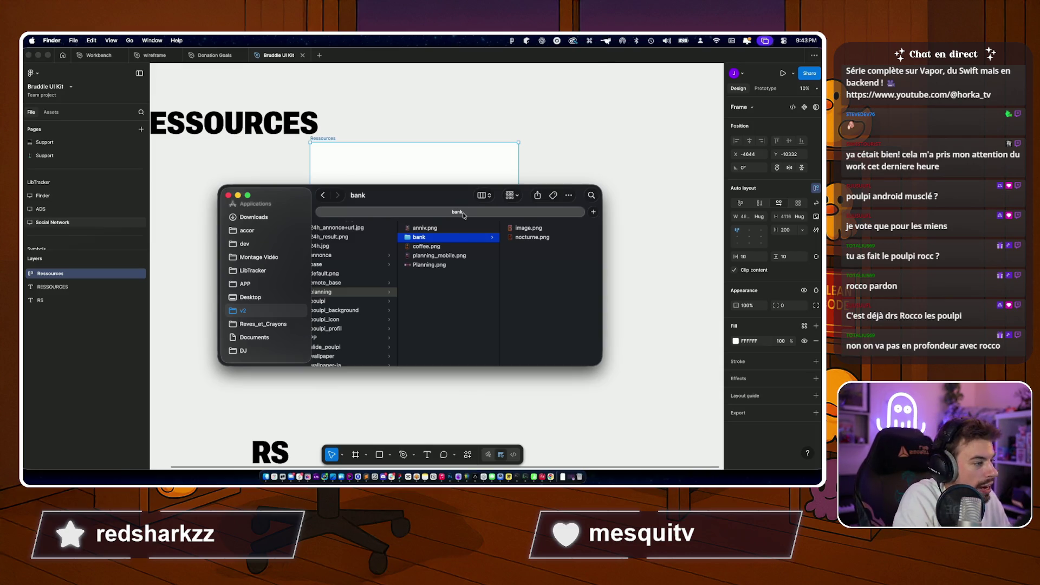
pyautogui.press('Left')
pyautogui.press('Up')
pyautogui.press('Down')
pyautogui.press('Down')
pyautogui.scroll(-2, 332, 296)
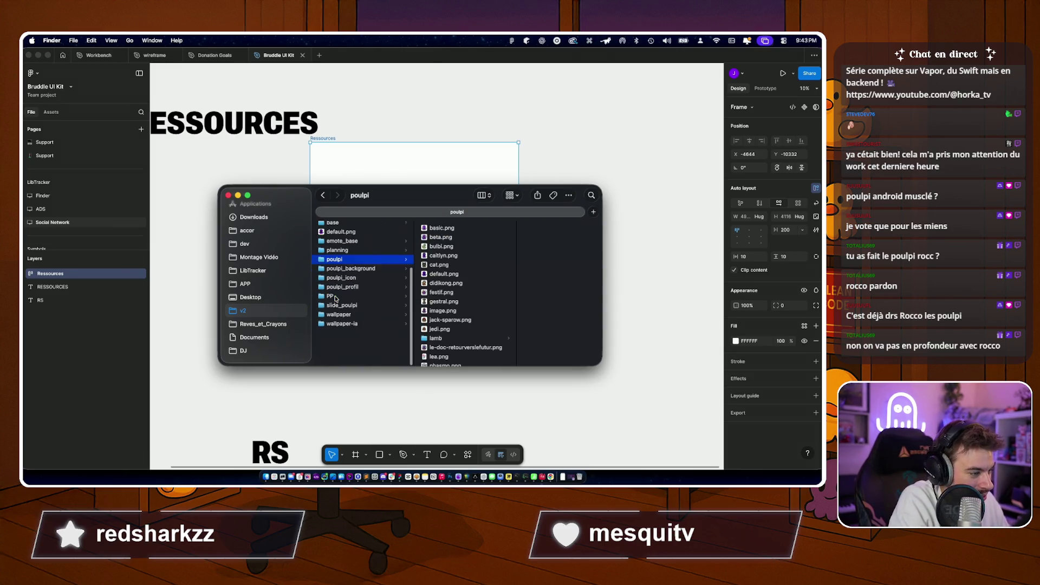
pyautogui.press('Down')
pyautogui.press('Down')
pyautogui.press('Down')
pyautogui.click(342, 312)
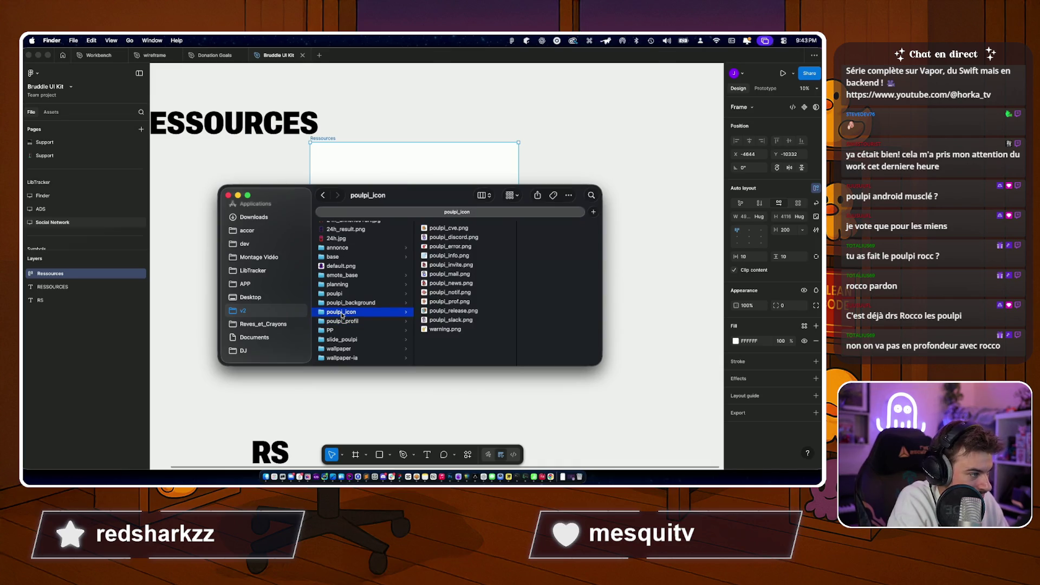
# Select poulpi_cve.png and show it full size in Quick Look.
pyautogui.press('Right')
pyautogui.press('space')
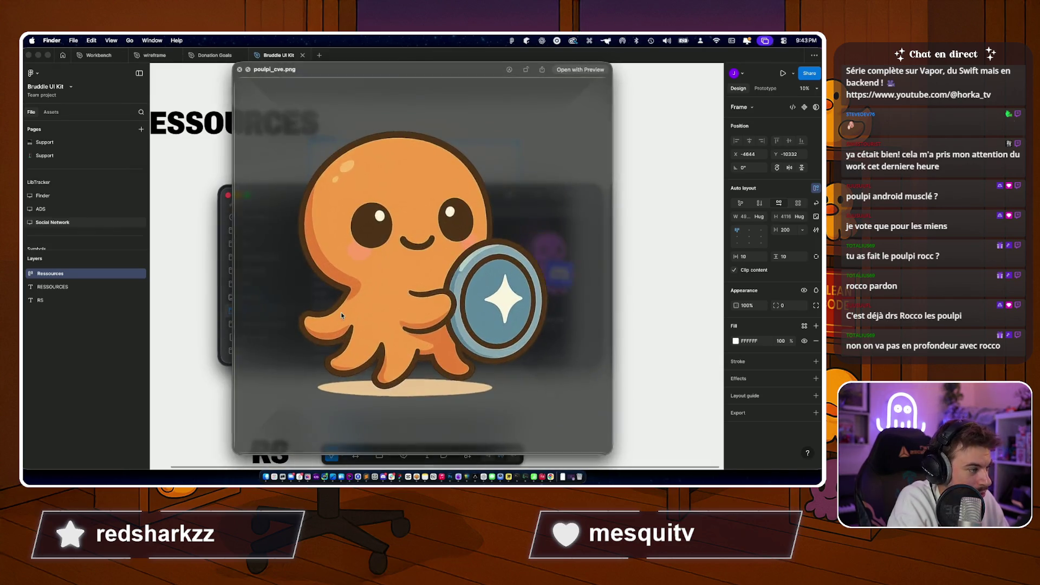
# Step through the icon previews, close Quick Look and move back up to the folder list.
pyautogui.press('Down')
pyautogui.press('Down')
pyautogui.press('Down')
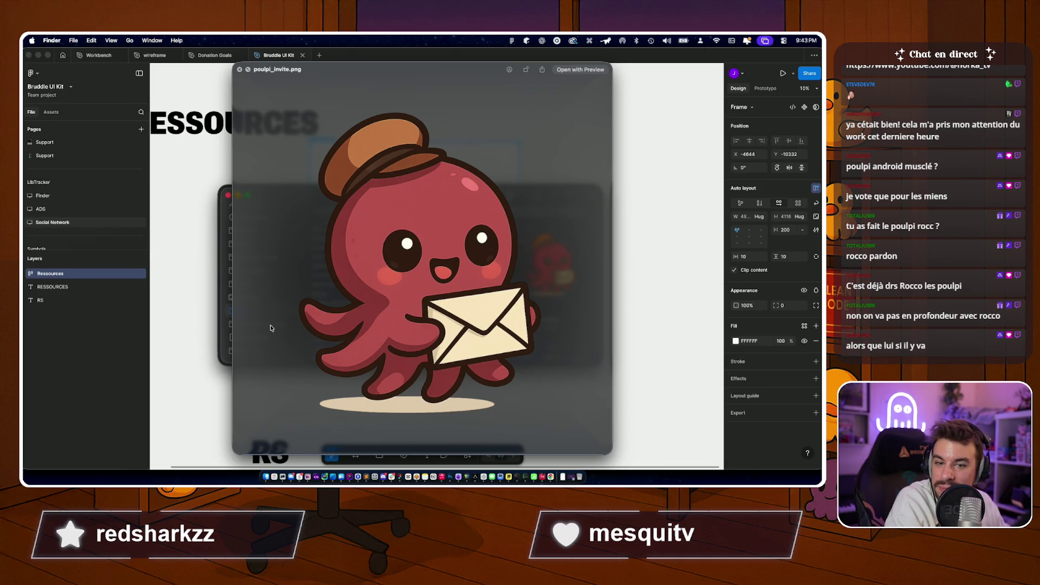
pyautogui.press('space')
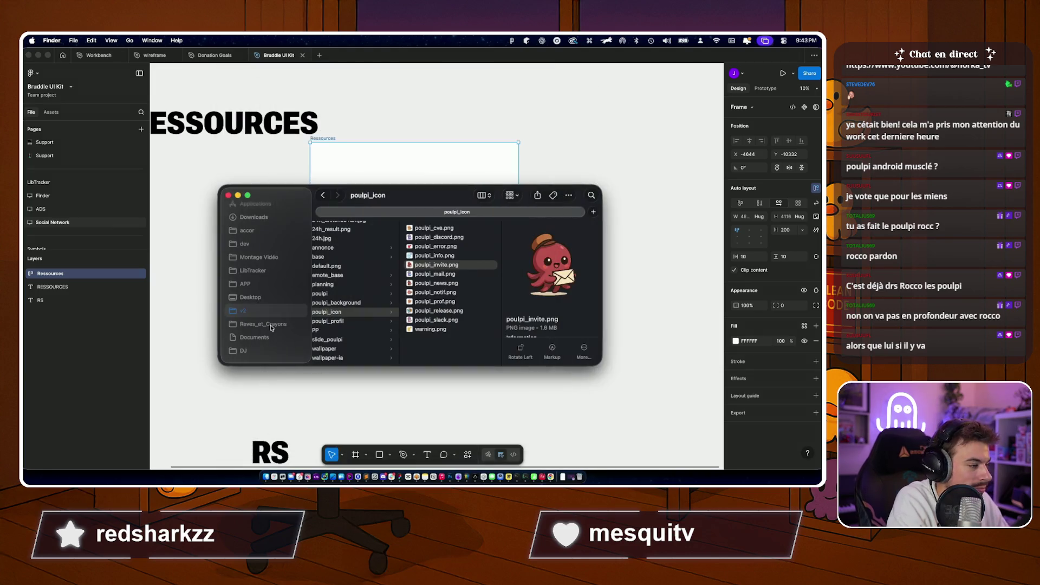
pyautogui.press('Left')
pyautogui.press('Up')
pyautogui.press('Down')
pyautogui.press('Down')
pyautogui.press('Up')
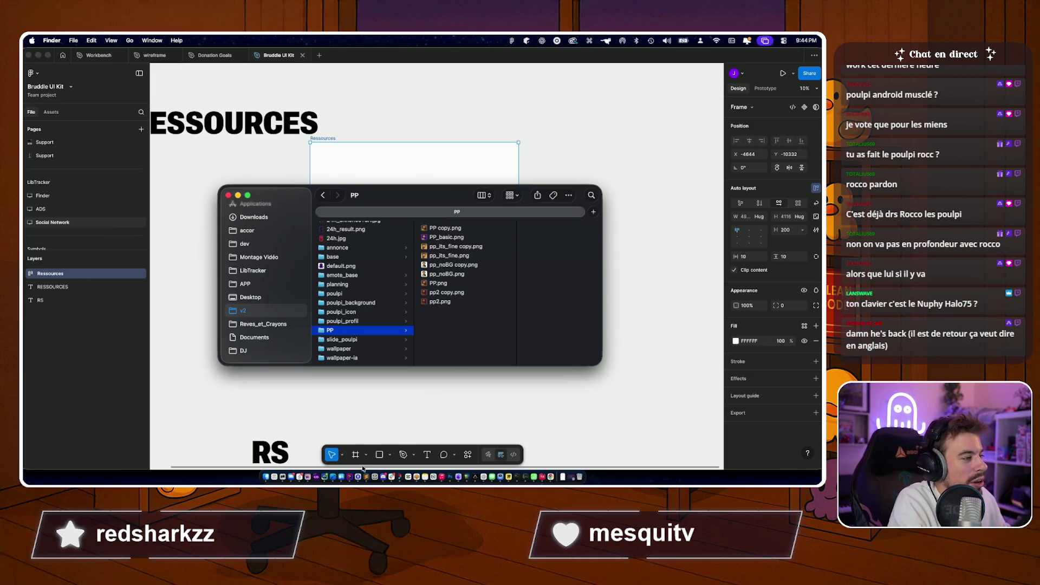
# Open the slide_poulpi folder and preview inspect.png and oh_no.png in Quick Look.
pyautogui.click(343, 348)
pyautogui.press('Up')
pyautogui.press('Right')
pyautogui.press('space')
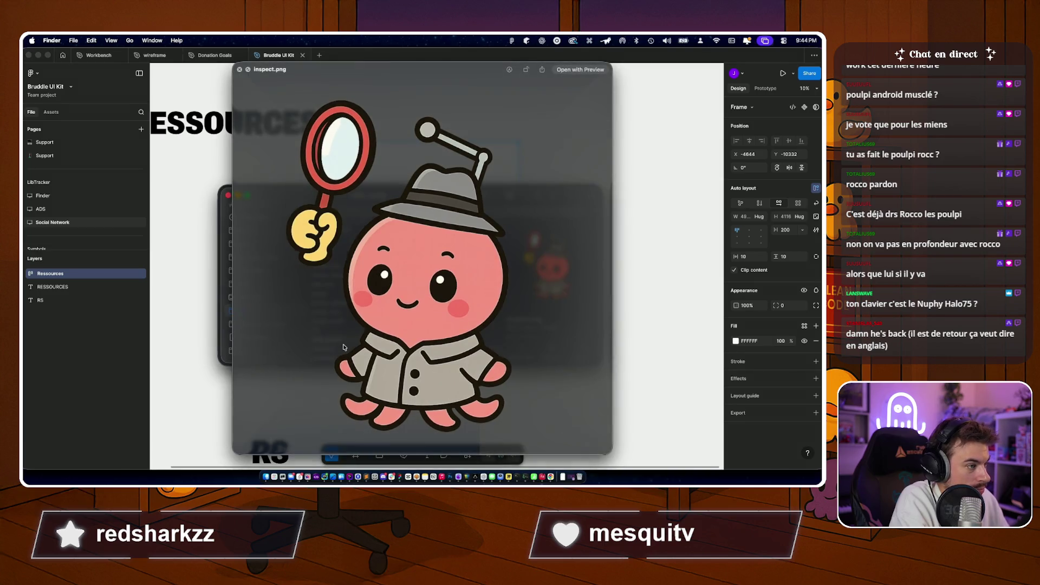
pyautogui.press('Down')
pyautogui.press('Up')
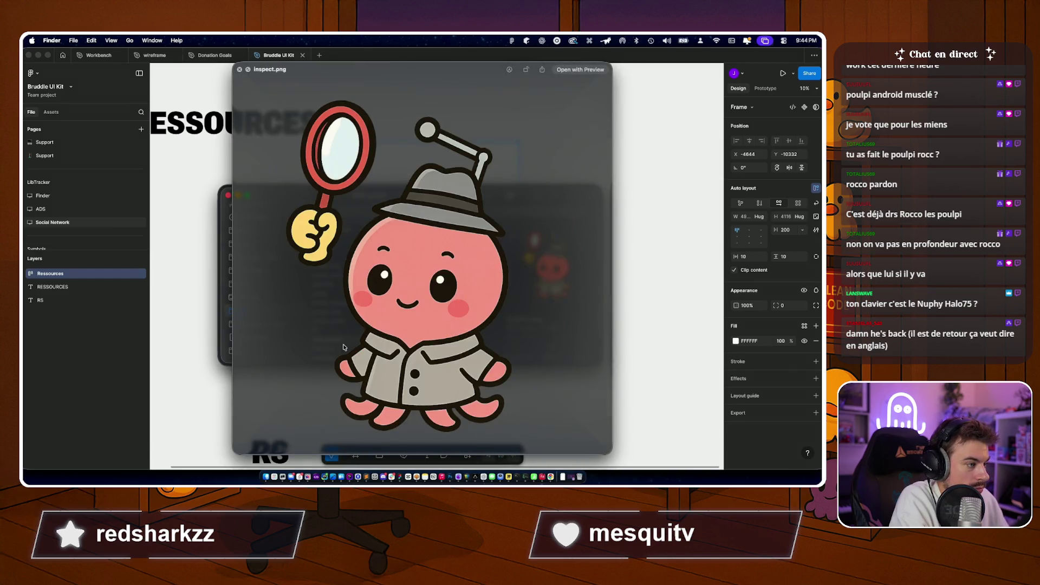
pyautogui.press('space')
# Recheck the inspect.png preview, then drag inspect.png down toward the Dock.
pyautogui.press('space')
pyautogui.press('Down')
pyautogui.press('Up')
pyautogui.press('space')
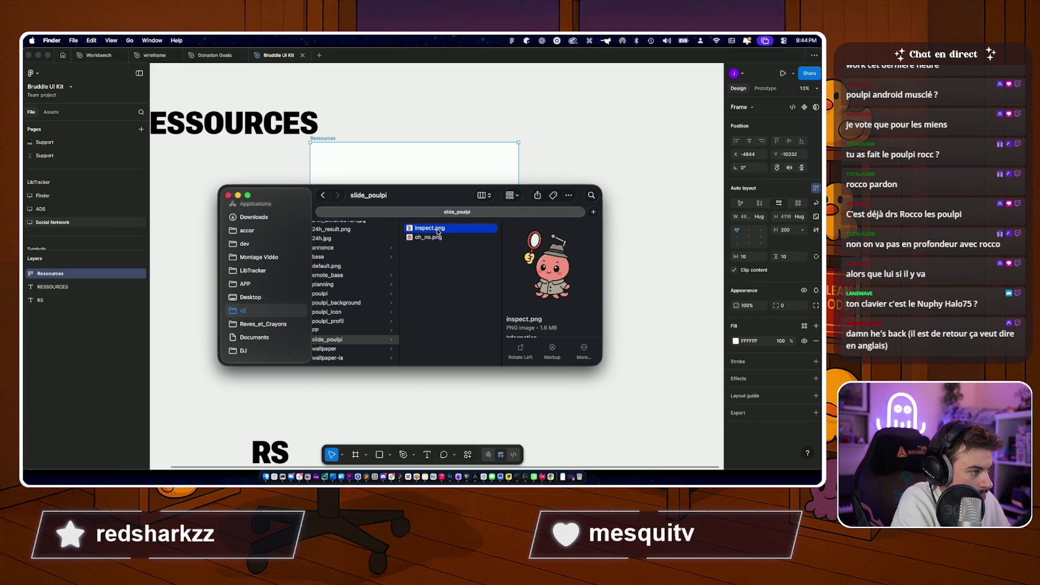
pyautogui.moveTo(431, 228); pyautogui.dragTo(531, 472)
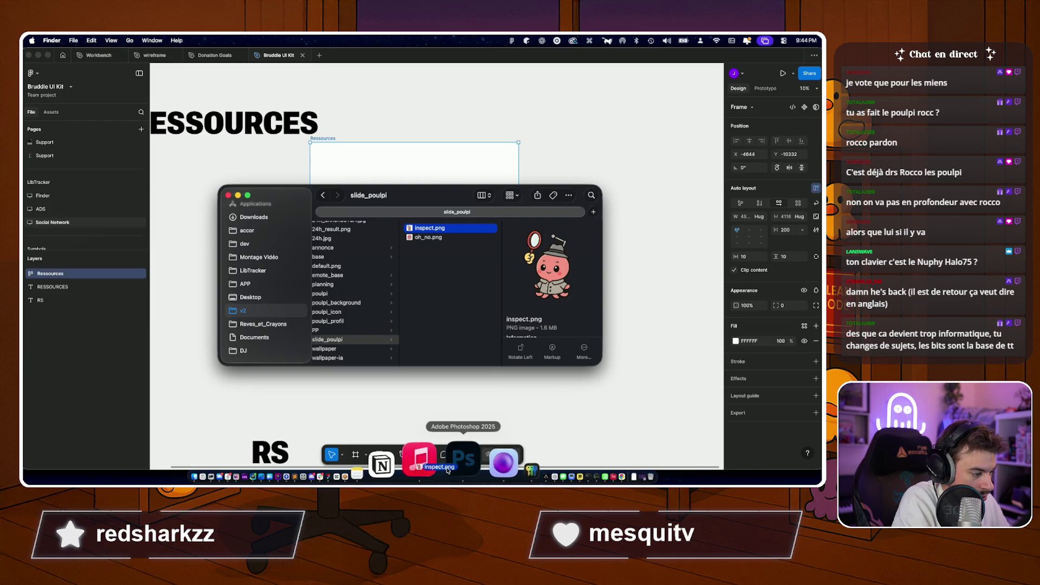
# Drop inspect.png onto the Photoshop Dock icon to open it for editing.
pyautogui.moveTo(532, 473); pyautogui.dragTo(450, 464)
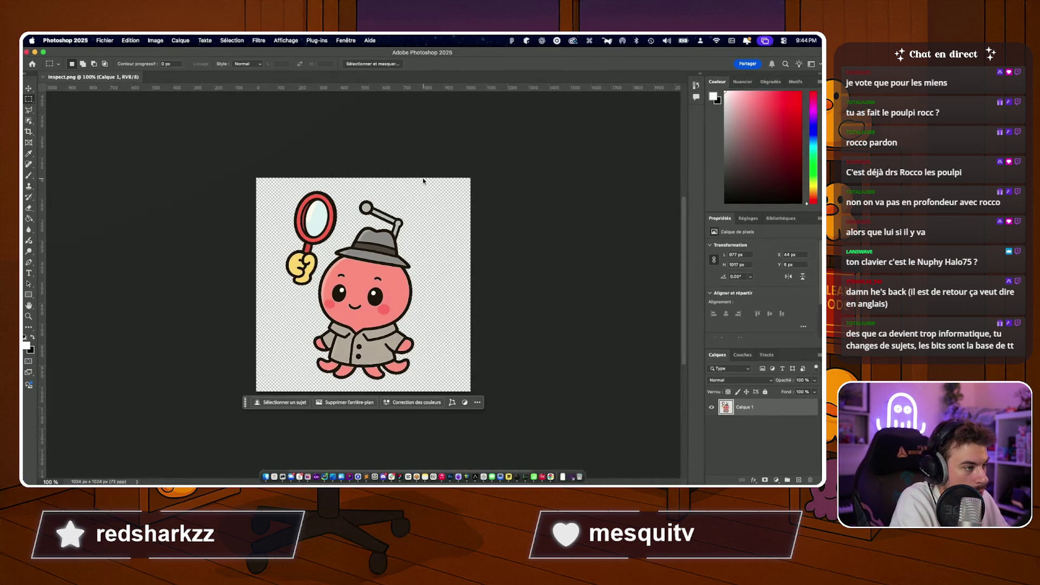
pyautogui.scroll(5, 423, 178)
pyautogui.scroll(3, 382, 158)
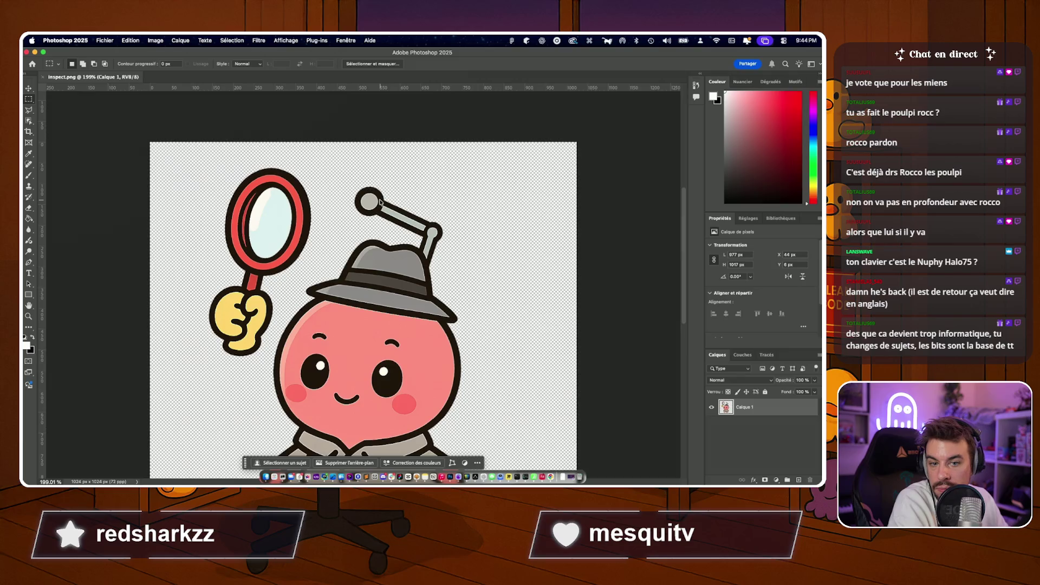
pyautogui.scroll(3, 380, 203)
pyautogui.scroll(3, 379, 202)
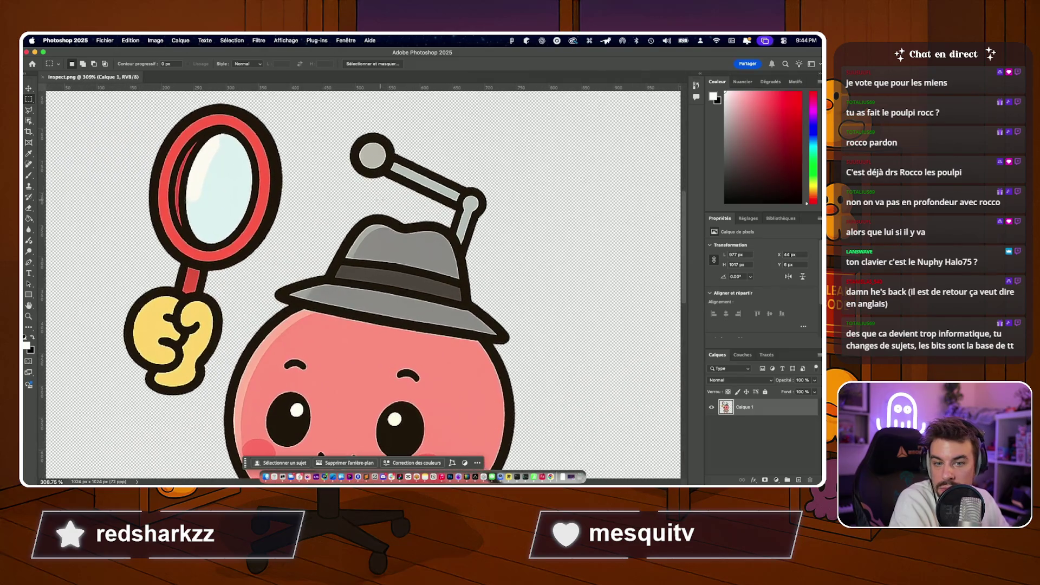
pyautogui.scroll(3, 380, 199)
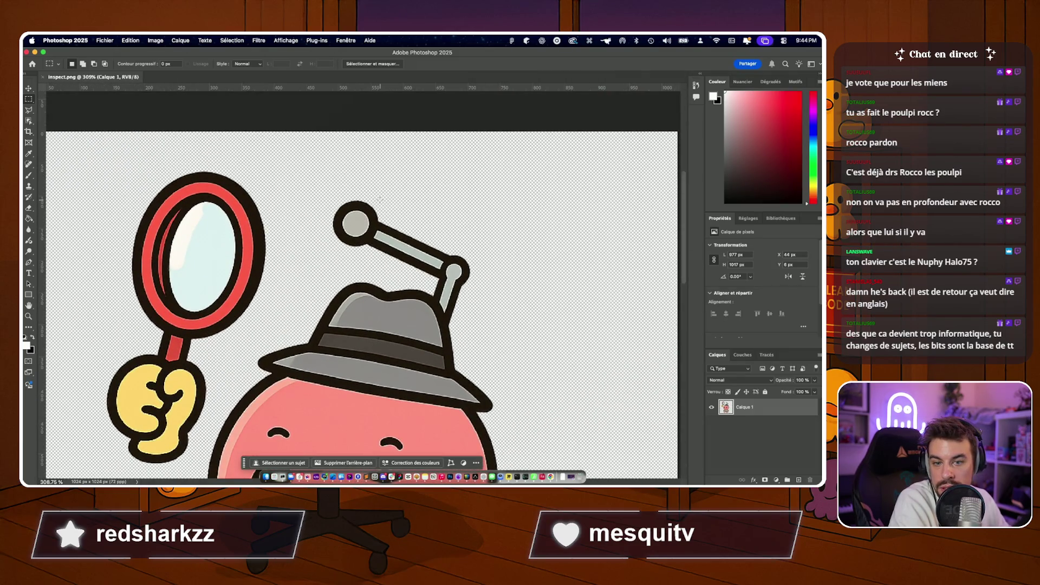
# Try a rectangular selection around the antenna, then discard it.
pyautogui.moveTo(314, 181); pyautogui.dragTo(448, 272)
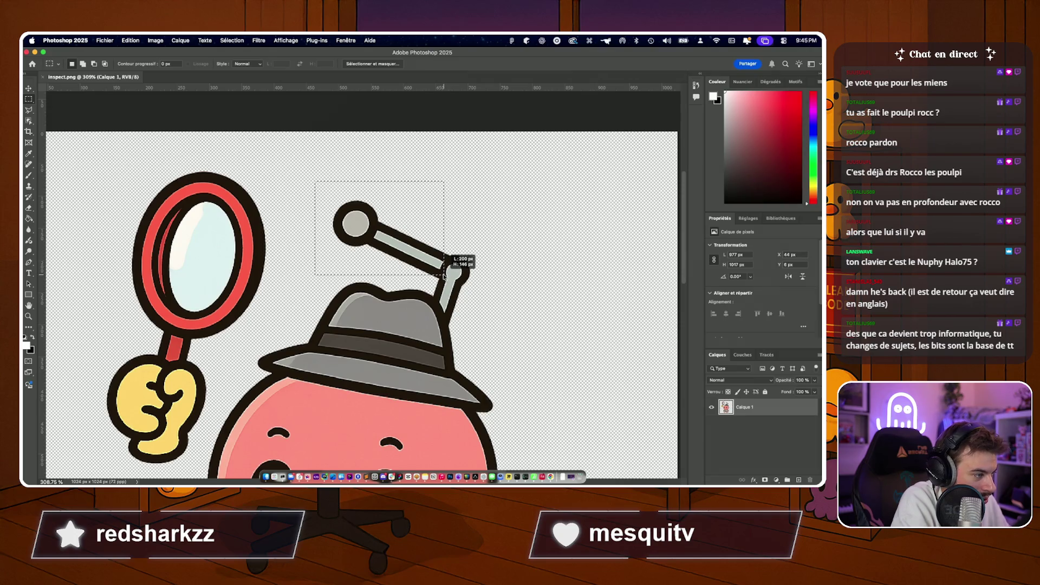
pyautogui.moveTo(446, 277); pyautogui.dragTo(441, 281)
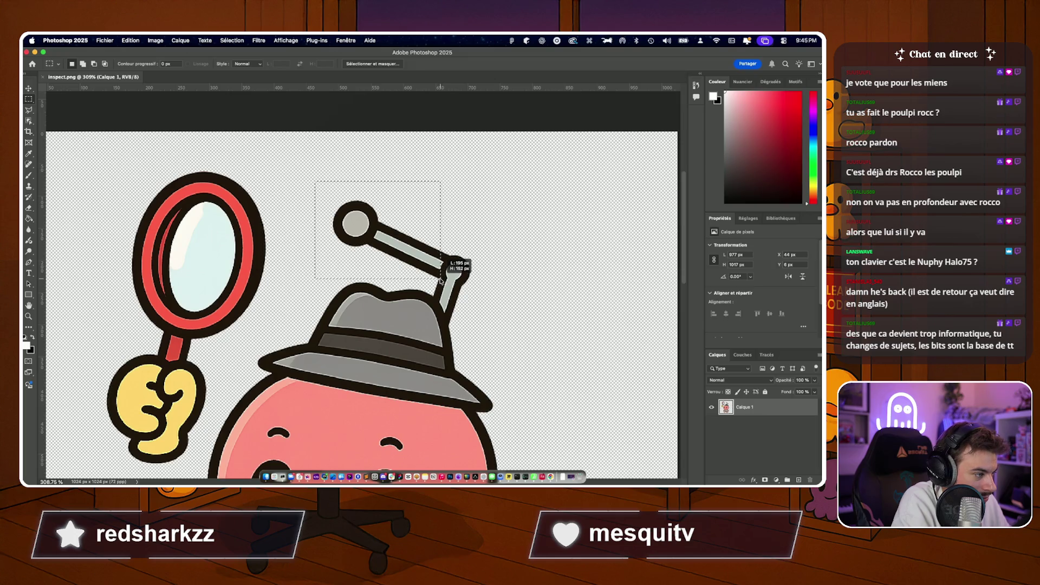
pyautogui.scroll(3, 442, 280)
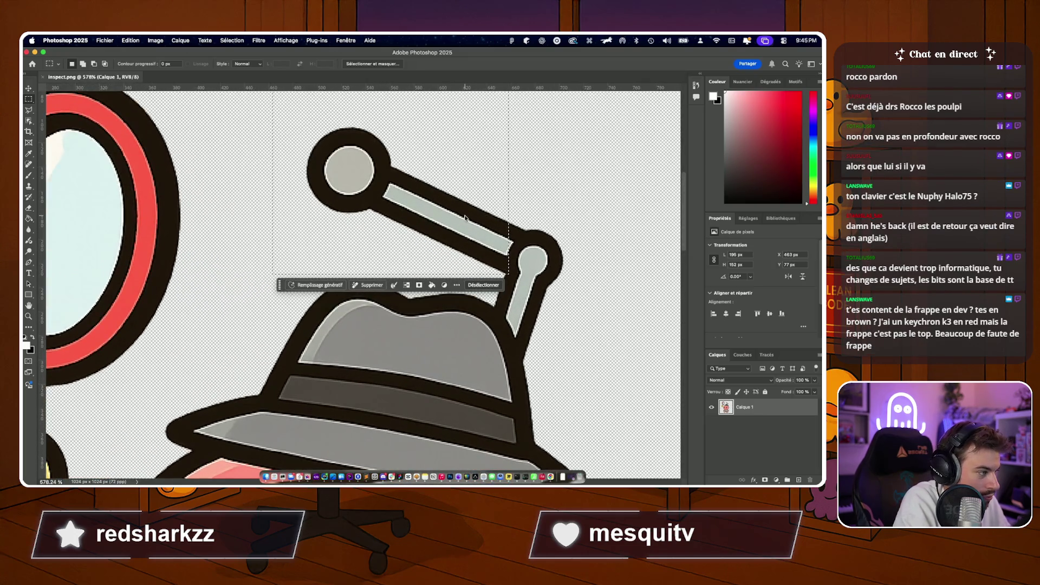
pyautogui.hotkey('ctrl', 'd')
pyautogui.scroll(5, 442, 280)
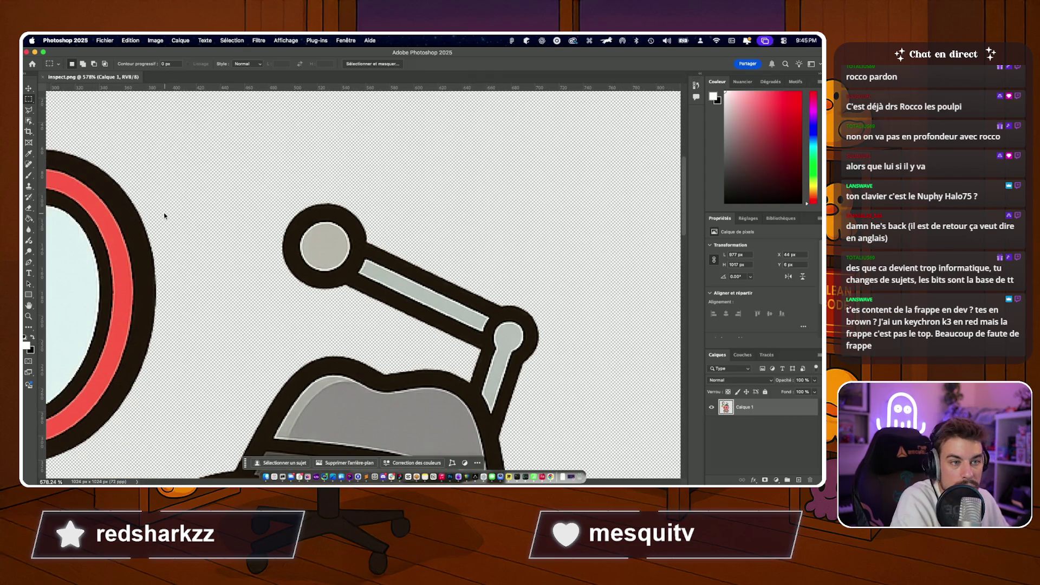
# Outline the antenna with the Polygonal Lasso and close the selection.
pyautogui.click(29, 109)
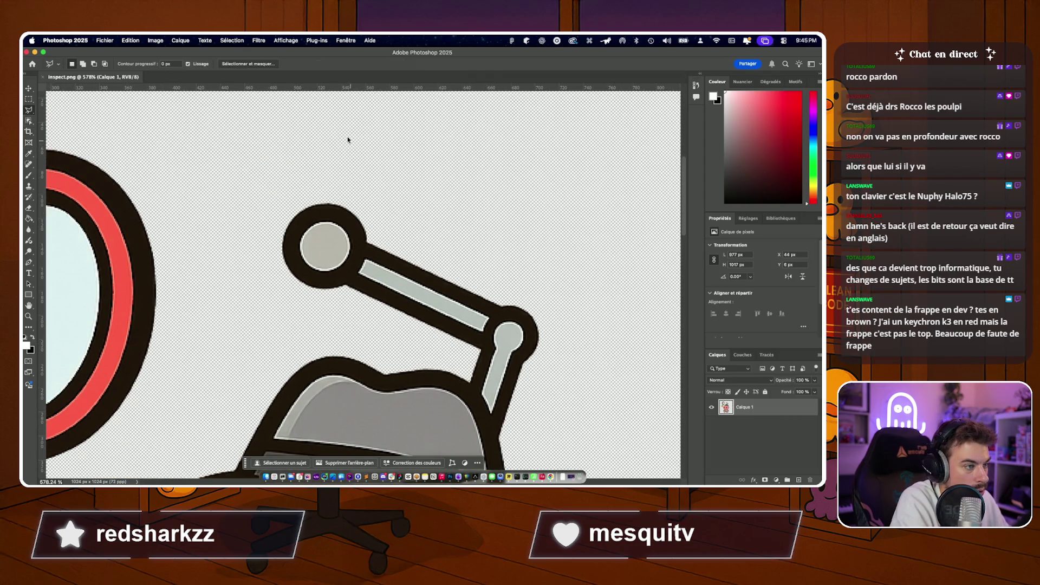
pyautogui.moveTo(347, 139); pyautogui.dragTo(255, 253)
pyautogui.click(309, 323)
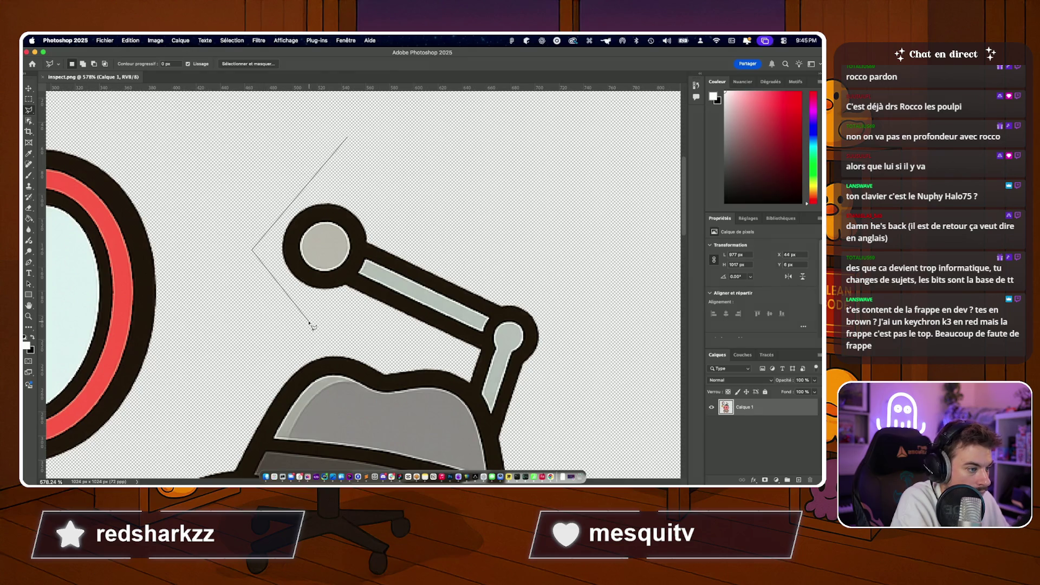
pyautogui.click(483, 355)
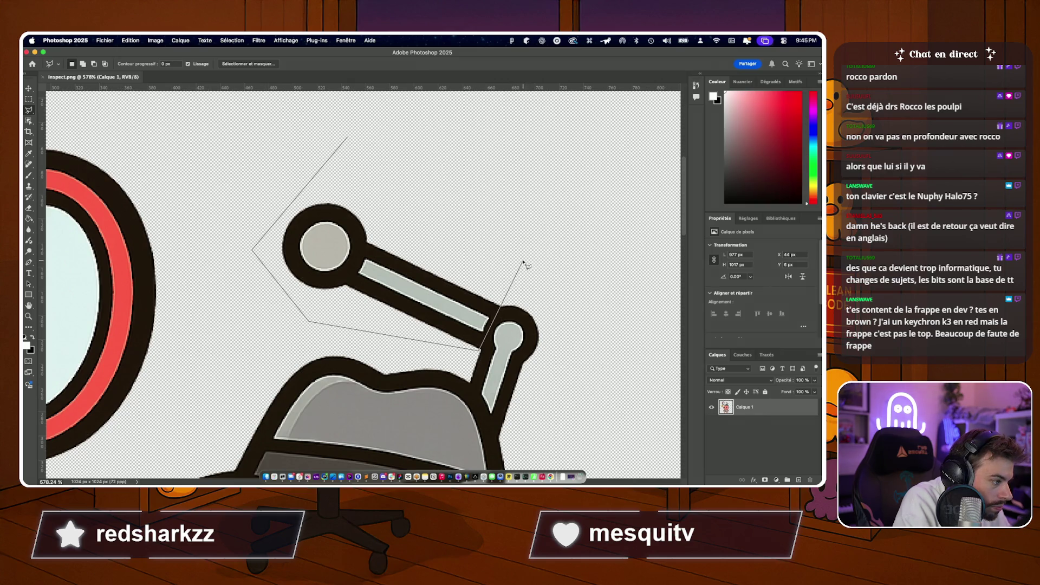
pyautogui.click(524, 262)
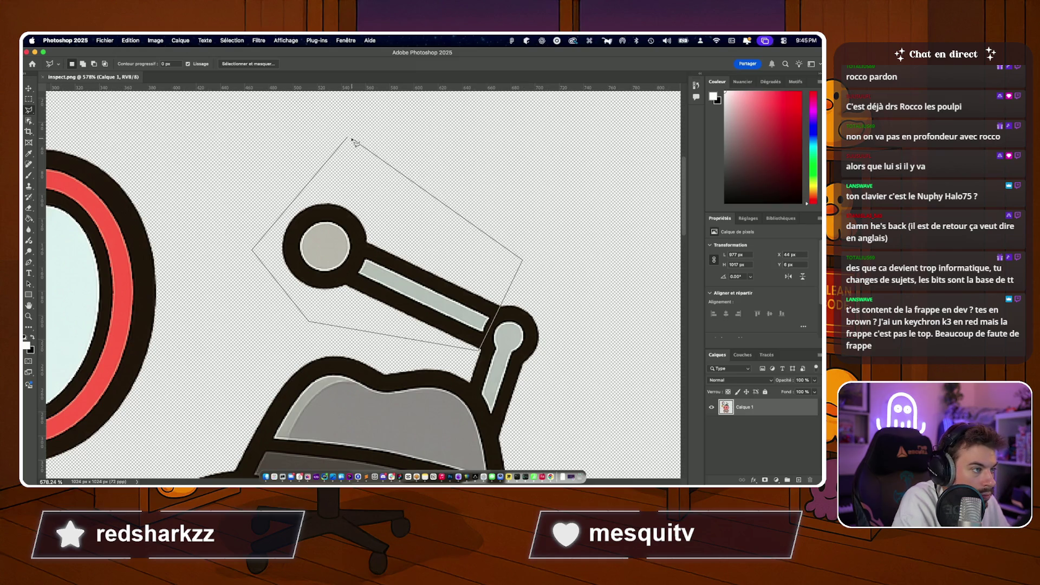
pyautogui.doubleClick(347, 140)
pyautogui.scroll(-5, 348, 139)
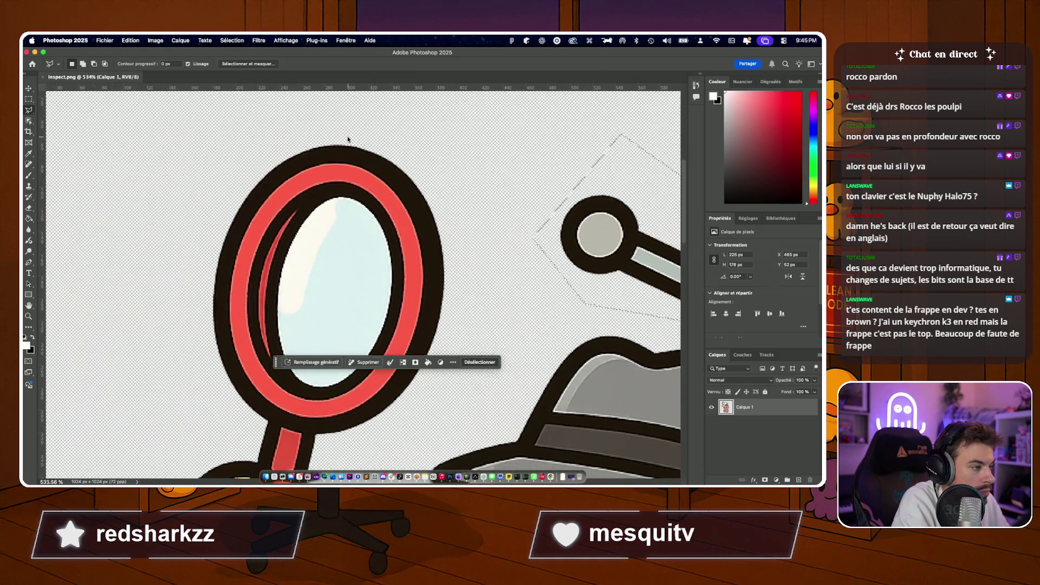
# Copy the antenna to a new layer (Cmd+J) and drag the copy down toward the hand.
pyautogui.press('super+j')
pyautogui.scroll(-3, 347, 138)
pyautogui.moveTo(504, 187)
pyautogui.mouseDown()
pyautogui.moveTo(461, 155)
pyautogui.moveTo(248, 406)
pyautogui.moveTo(256, 414)
pyautogui.mouseUp()
pyautogui.press('v')
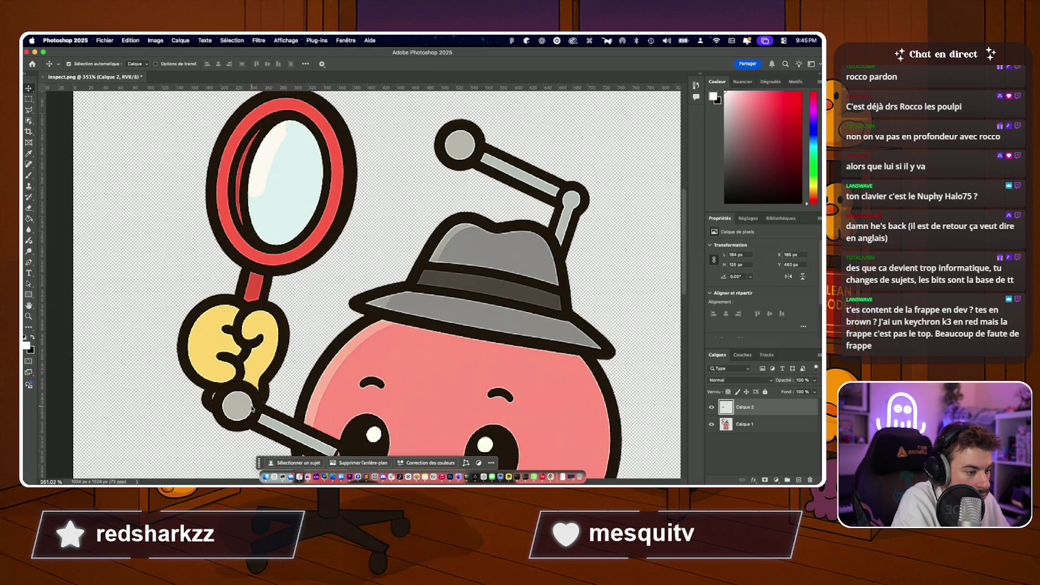
pyautogui.scroll(-5, 345, 407)
# Free-transform the antenna copy, tilting and raising it toward the hand, undoing a stray resize.
pyautogui.press('super+t')
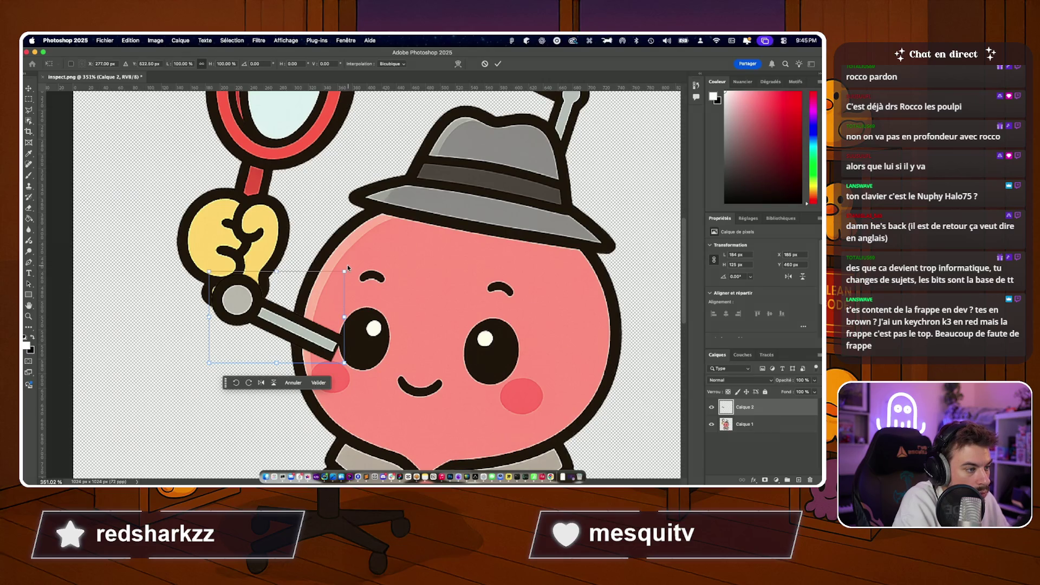
pyautogui.moveTo(347, 266); pyautogui.dragTo(286, 252)
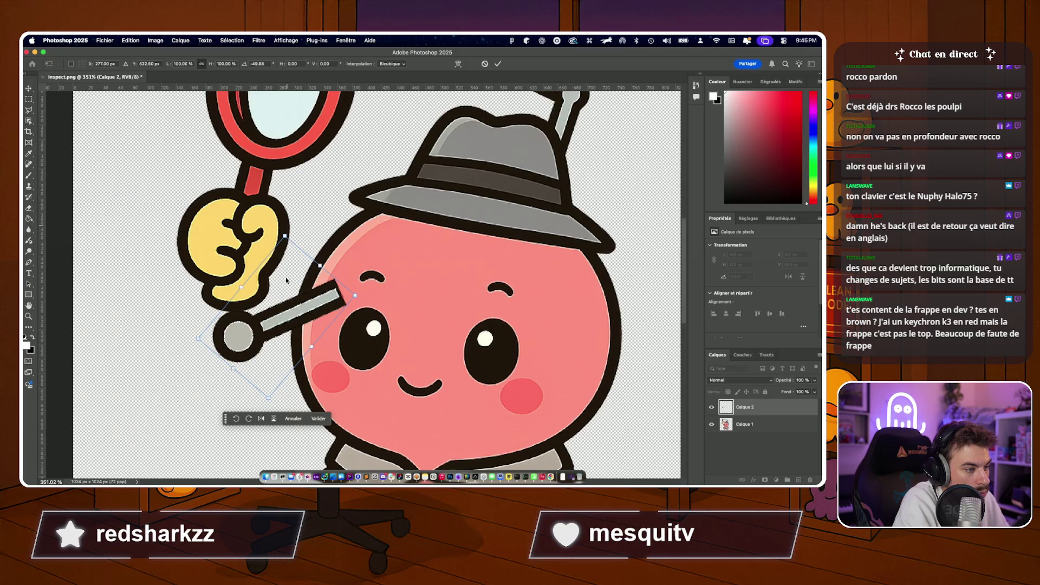
pyautogui.moveTo(293, 326); pyautogui.dragTo(292, 274)
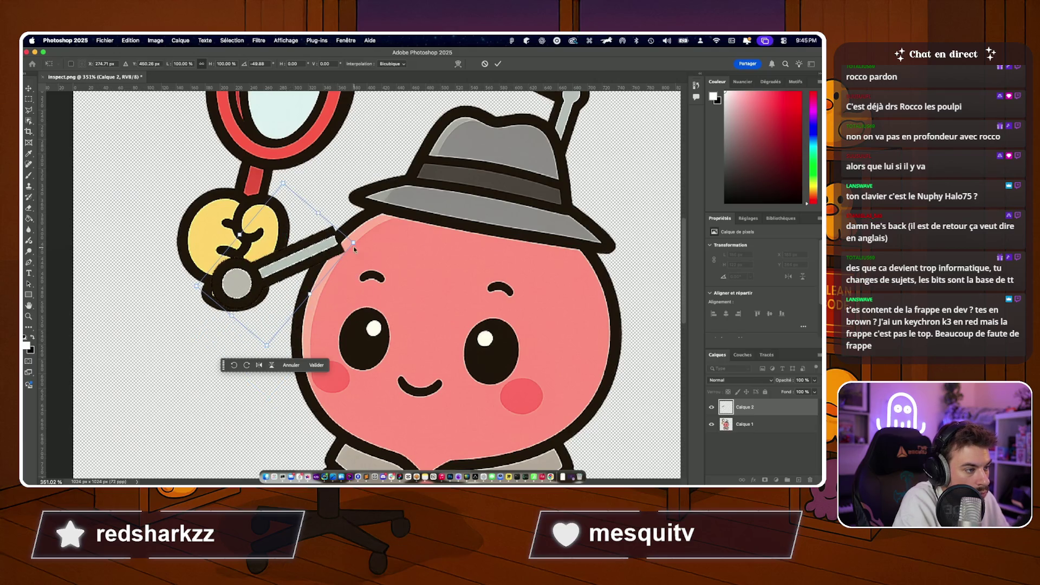
pyautogui.moveTo(353, 244); pyautogui.dragTo(356, 238)
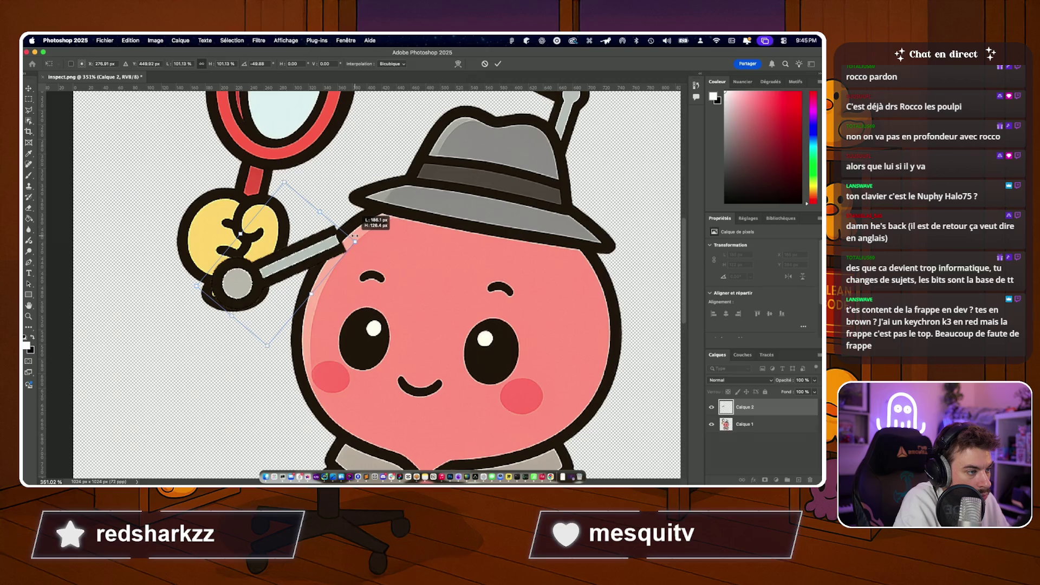
pyautogui.press('super+z')
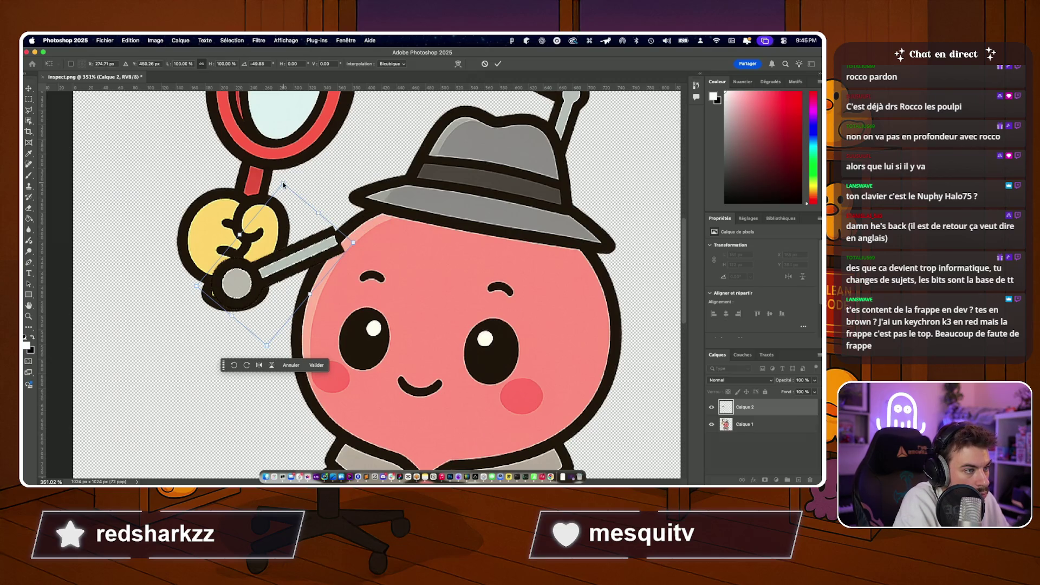
pyautogui.moveTo(283, 180); pyautogui.dragTo(263, 200)
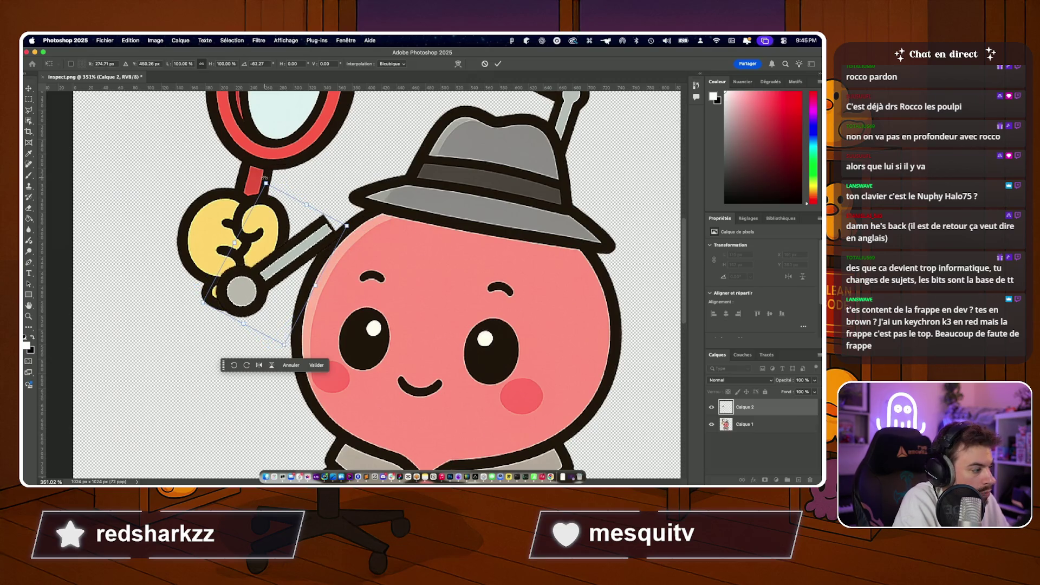
pyautogui.moveTo(741, 407); pyautogui.dragTo(742, 433)
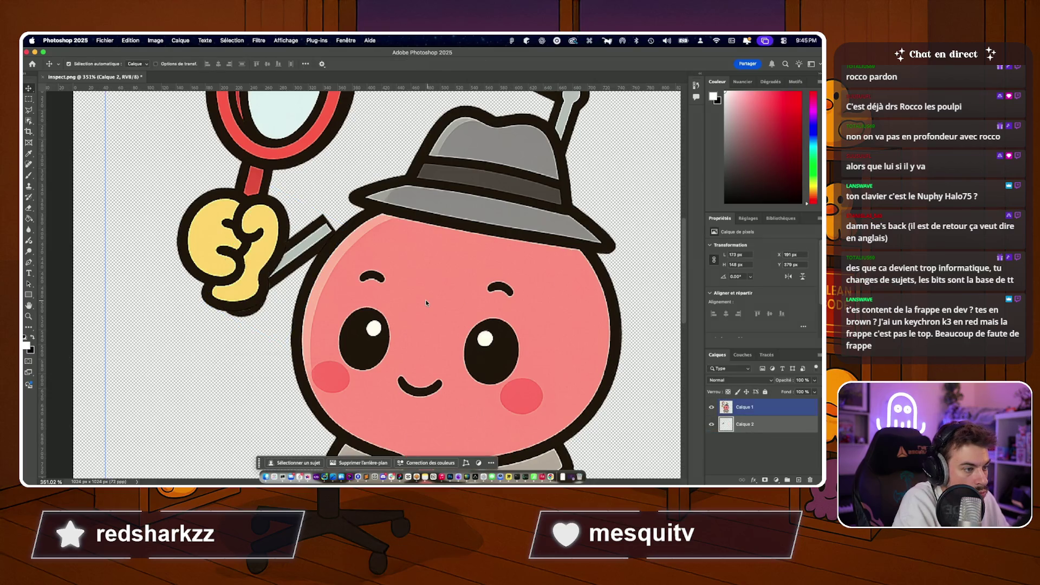
pyautogui.scroll(4, 426, 303)
pyautogui.scroll(1, 426, 302)
pyautogui.moveTo(319, 358); pyautogui.dragTo(310, 379)
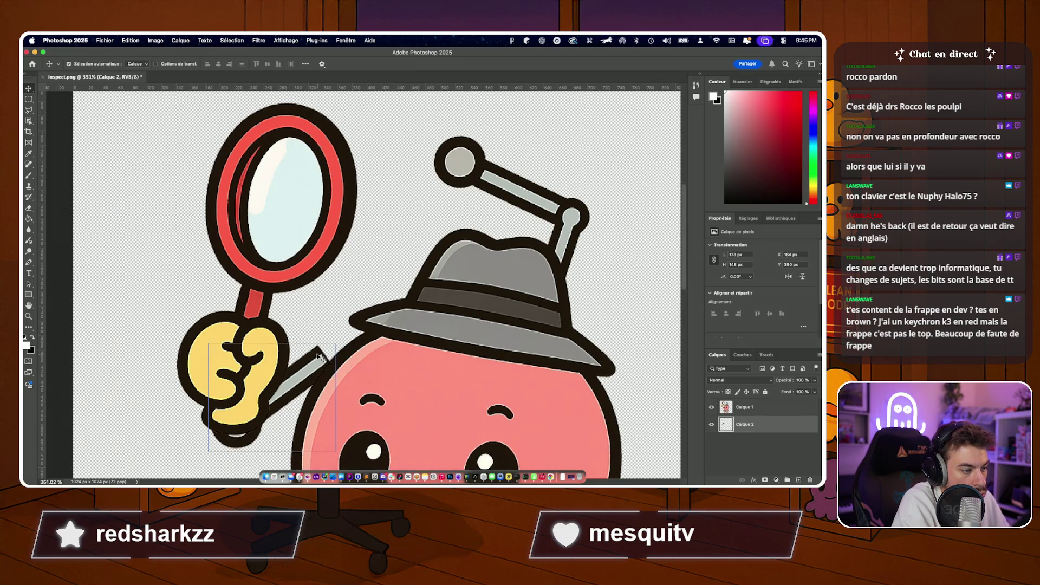
# Transform the arm piece again, fine-tune its angle and position, and commit it.
pyautogui.click(312, 360)
pyautogui.press('super+t')
pyautogui.moveTo(337, 345); pyautogui.dragTo(322, 322)
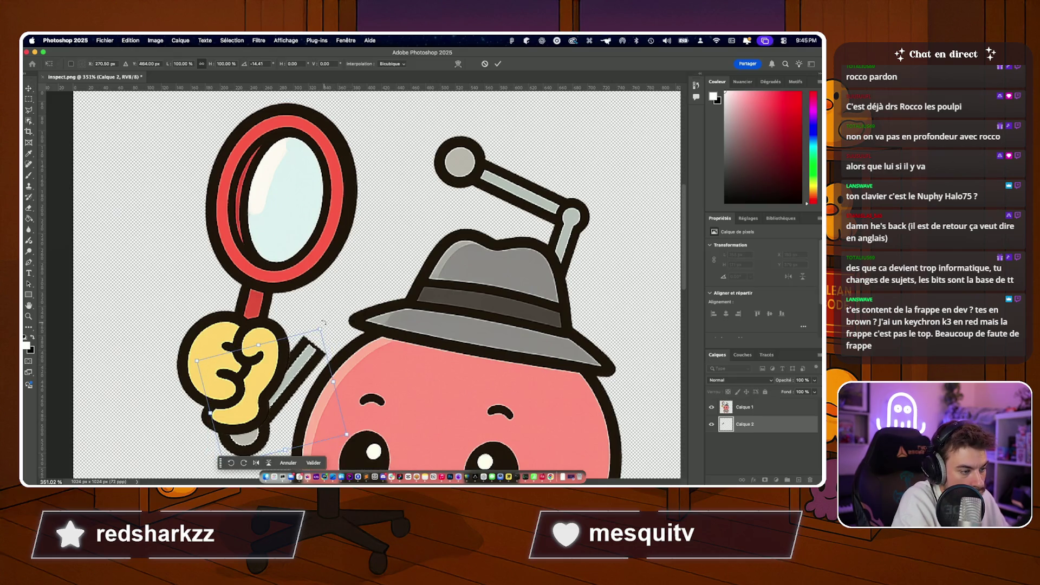
pyautogui.moveTo(307, 369); pyautogui.dragTo(301, 351)
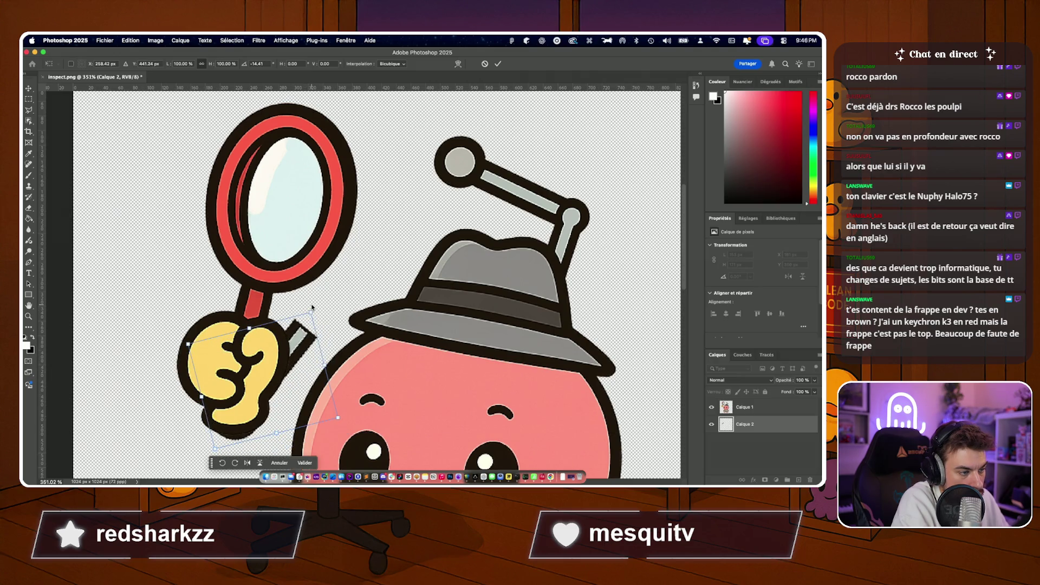
pyautogui.moveTo(311, 306); pyautogui.dragTo(314, 310)
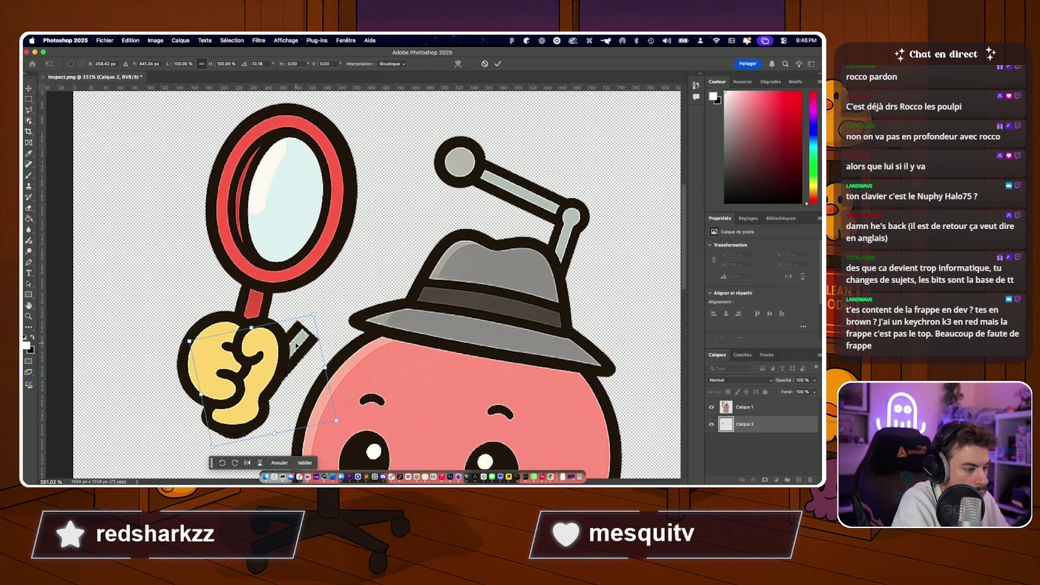
pyautogui.press('Return')
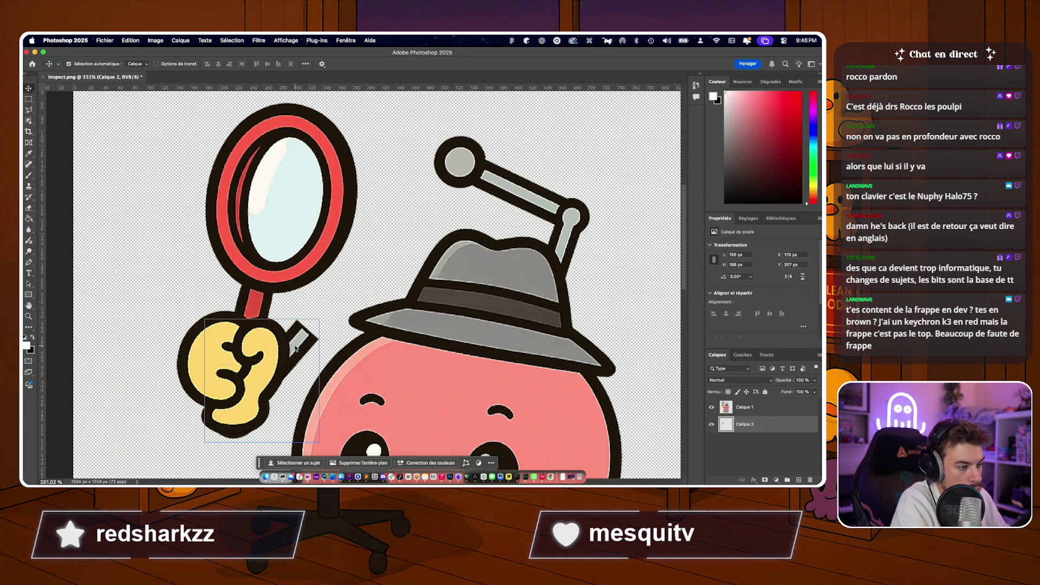
# Undo an accidental move of the arm piece and select the main artwork layer.
pyautogui.moveTo(296, 351); pyautogui.dragTo(411, 234)
pyautogui.hotkey('ctrl', 'z')
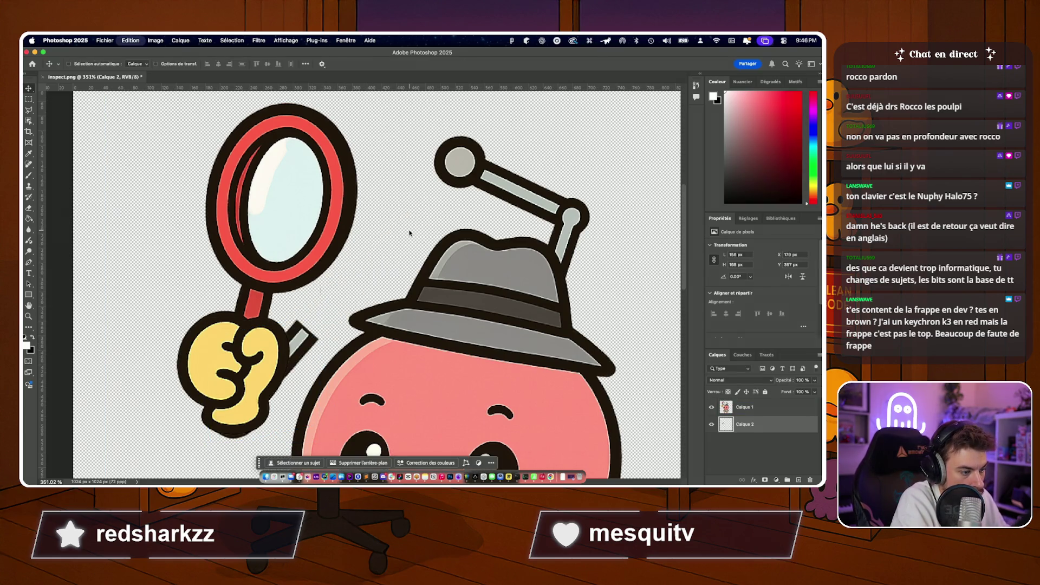
pyautogui.click(729, 427)
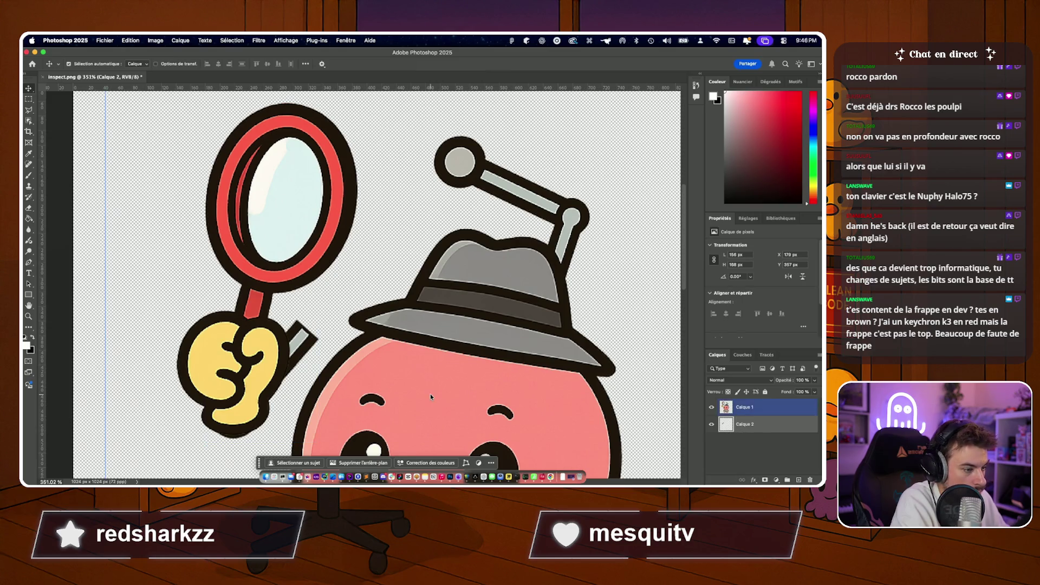
# Paste another antenna copy and drag it up between the hat antenna and the hand.
pyautogui.moveTo(298, 341); pyautogui.dragTo(389, 268)
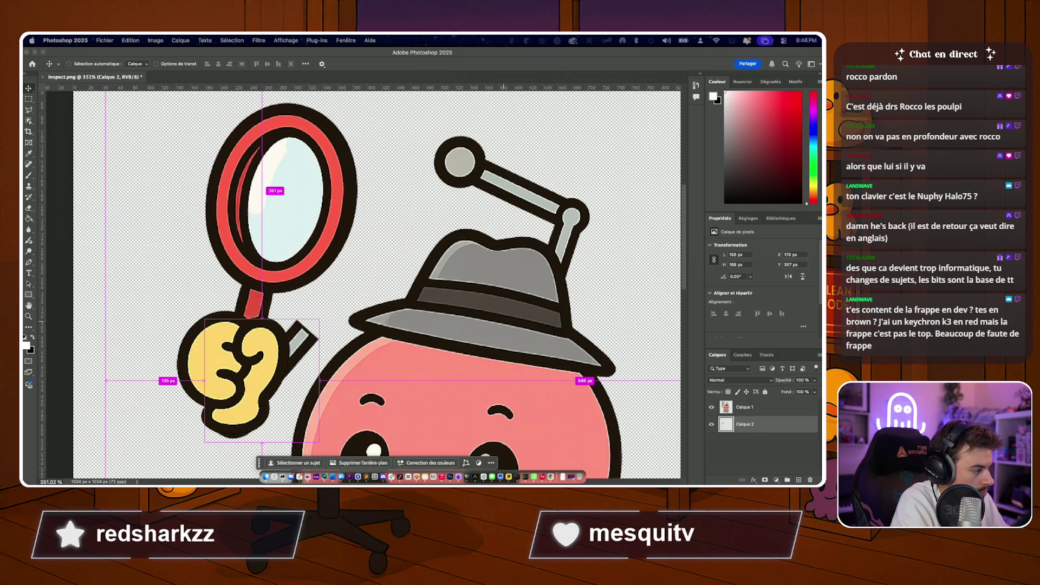
pyautogui.press('Escape')
pyautogui.press('super+v')
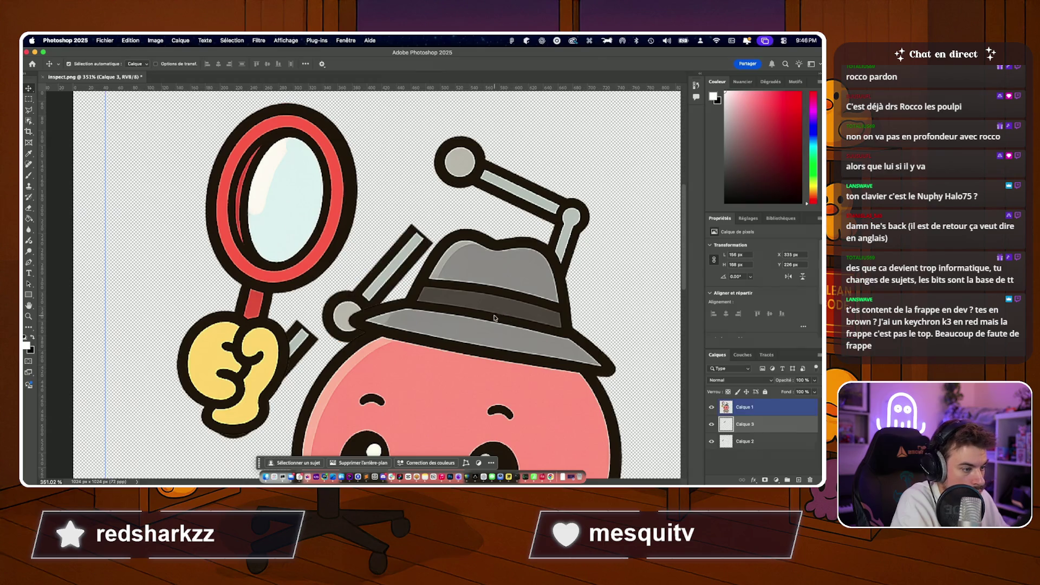
pyautogui.moveTo(422, 307); pyautogui.dragTo(354, 289)
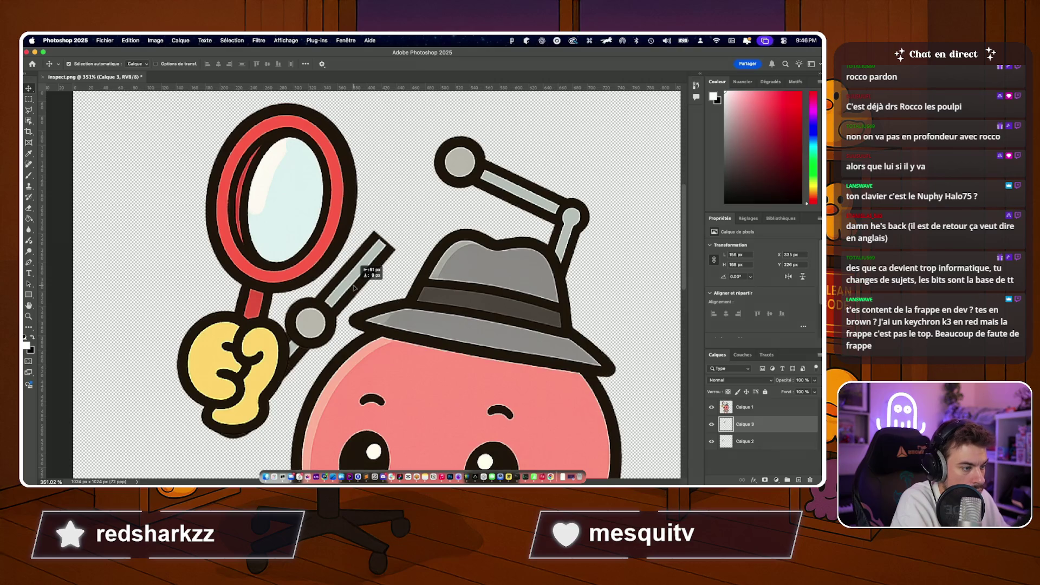
pyautogui.moveTo(355, 289); pyautogui.dragTo(451, 185)
# Free-transform the lower antenna copy, tilting it toward the hand, and apply.
pyautogui.click(318, 325)
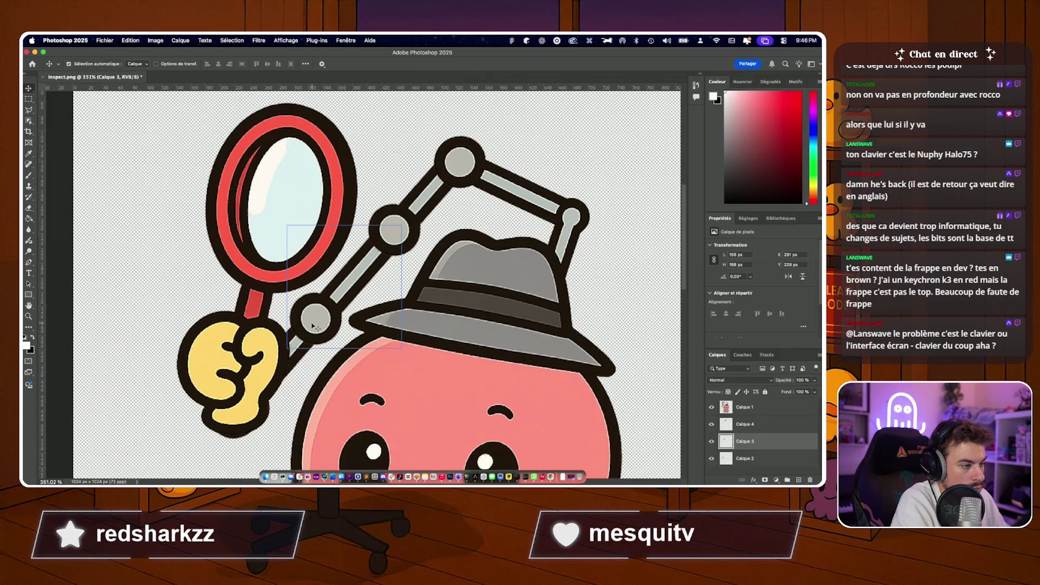
pyautogui.hotkey('ctrl', 't')
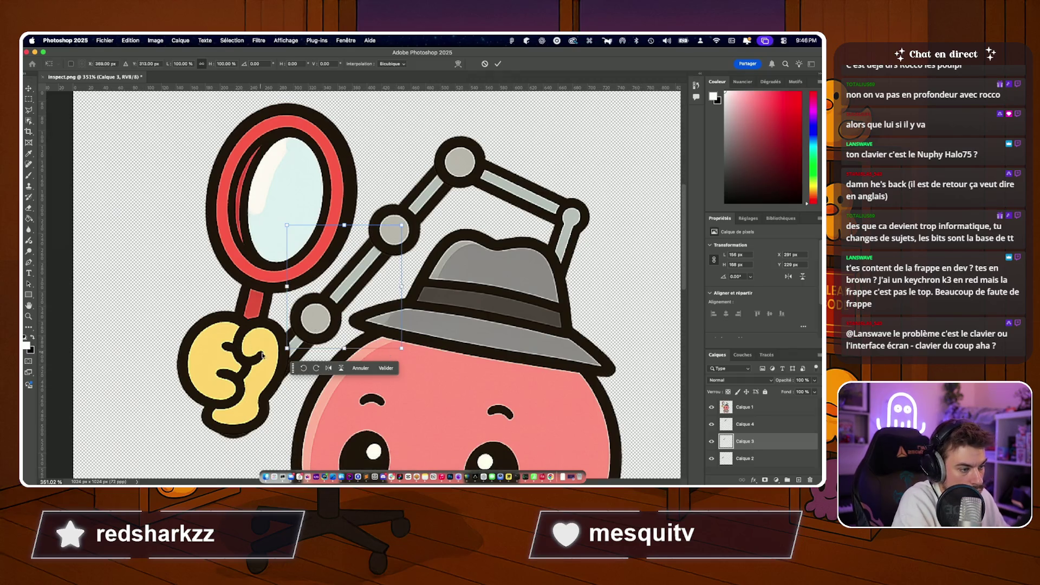
pyautogui.moveTo(278, 358); pyautogui.dragTo(291, 353)
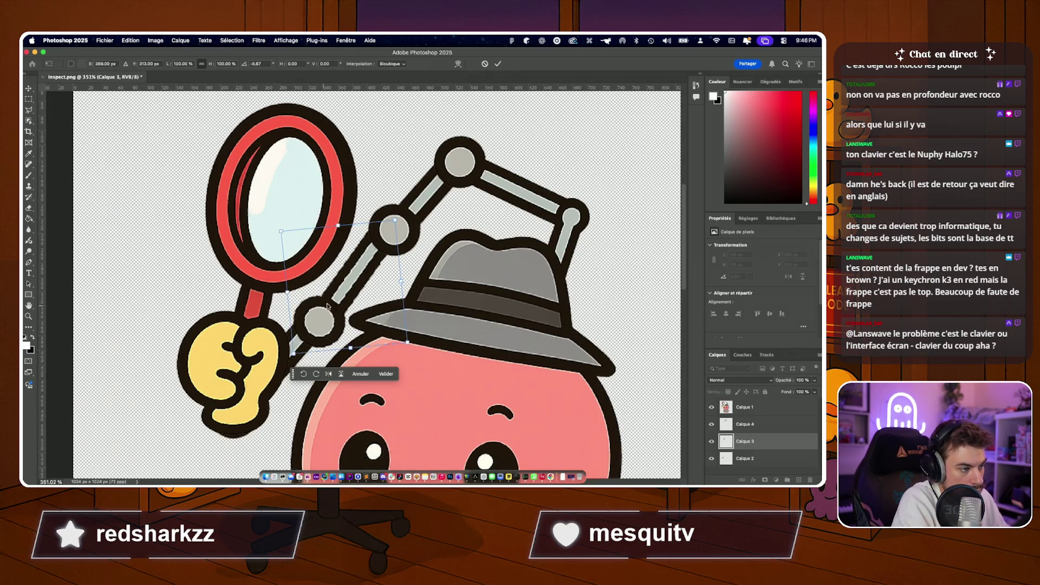
pyautogui.moveTo(358, 287); pyautogui.dragTo(360, 289)
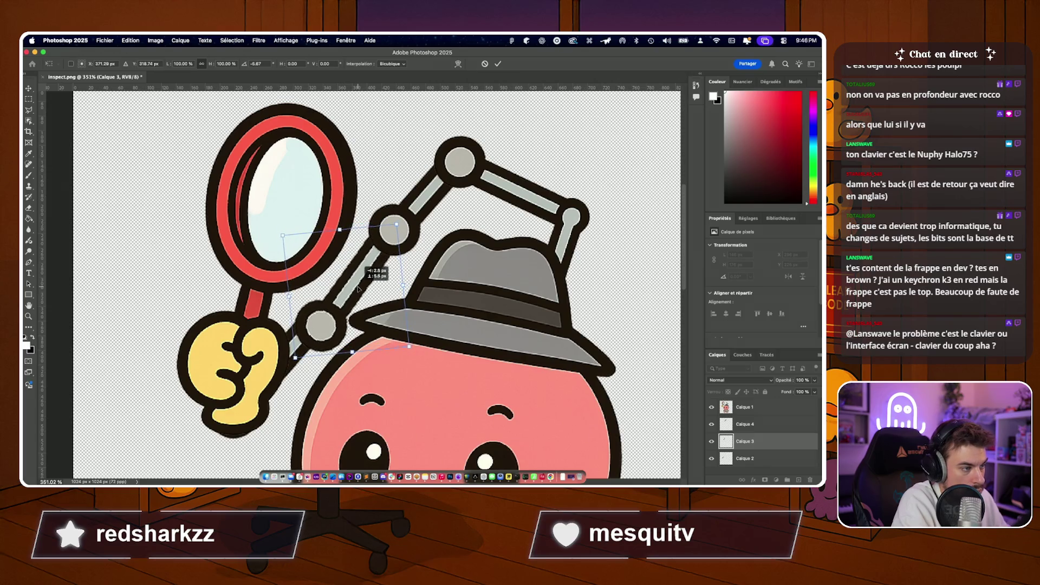
pyautogui.moveTo(360, 290); pyautogui.dragTo(359, 290)
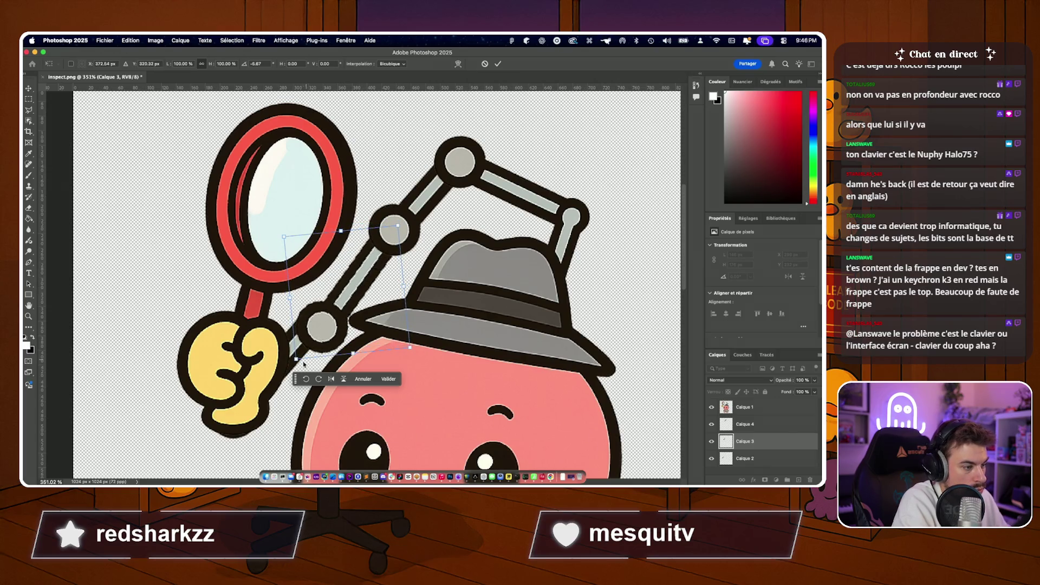
pyautogui.moveTo(290, 365); pyautogui.dragTo(294, 351)
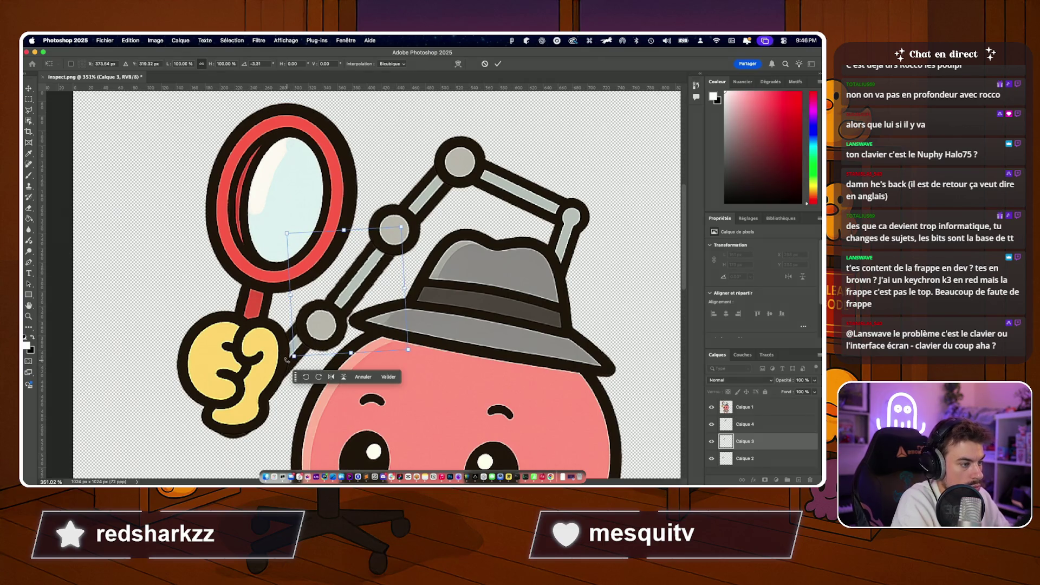
pyautogui.press('Return')
pyautogui.scroll(-5, 366, 284)
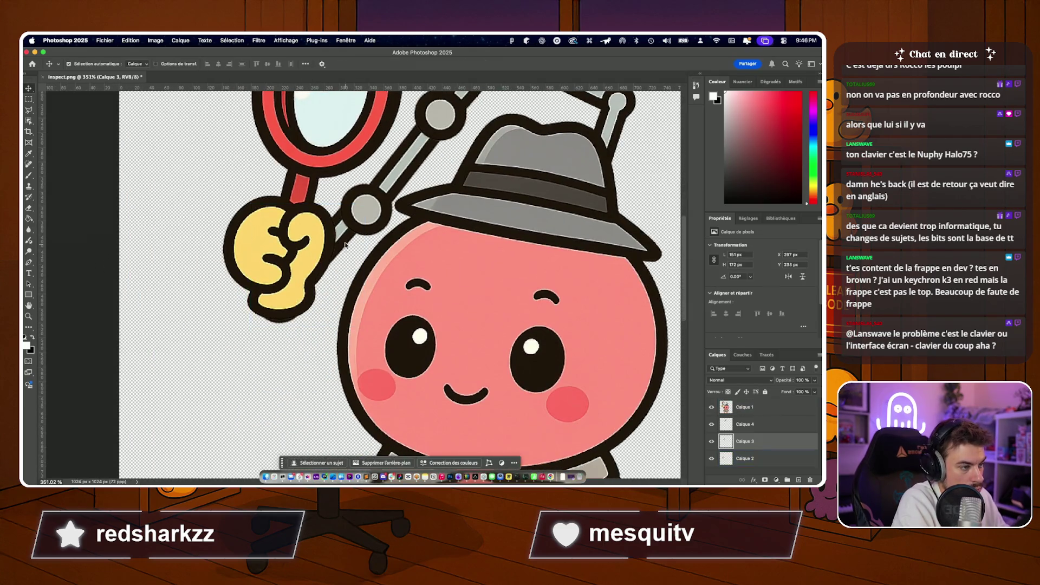
# Free-transform the hand layer, moving and rotating it into a new angle.
pyautogui.click(343, 242)
pyautogui.hotkey('ctrl', 't')
pyautogui.moveTo(344, 242); pyautogui.dragTo(350, 254)
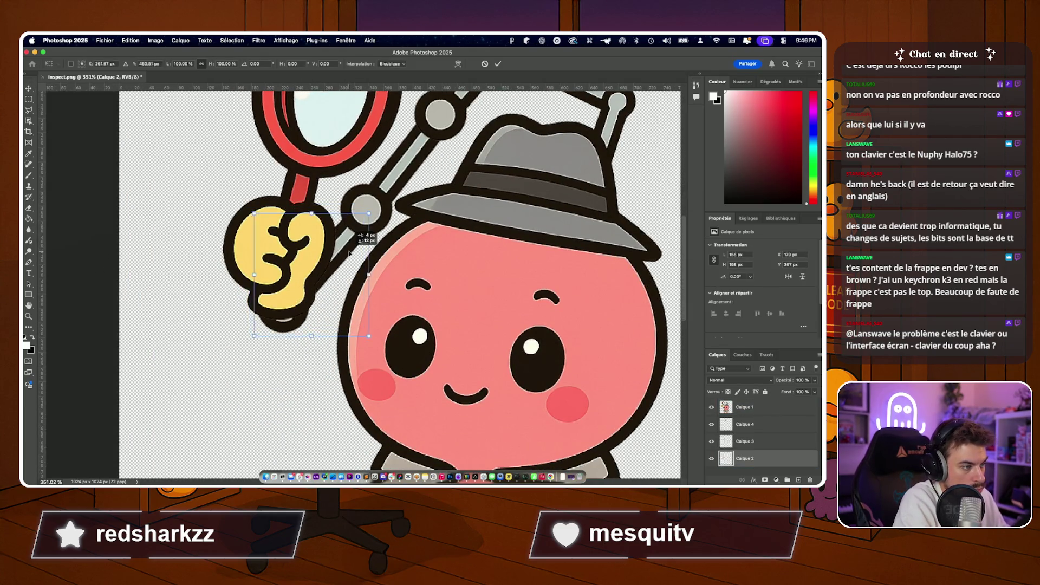
pyautogui.moveTo(382, 199); pyautogui.dragTo(376, 205)
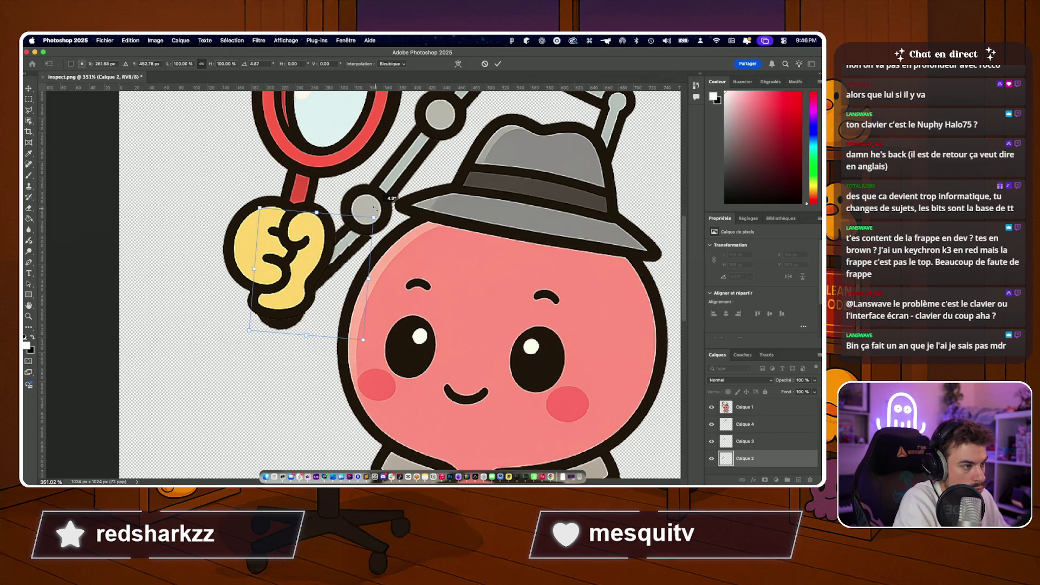
pyautogui.moveTo(358, 260); pyautogui.dragTo(355, 253)
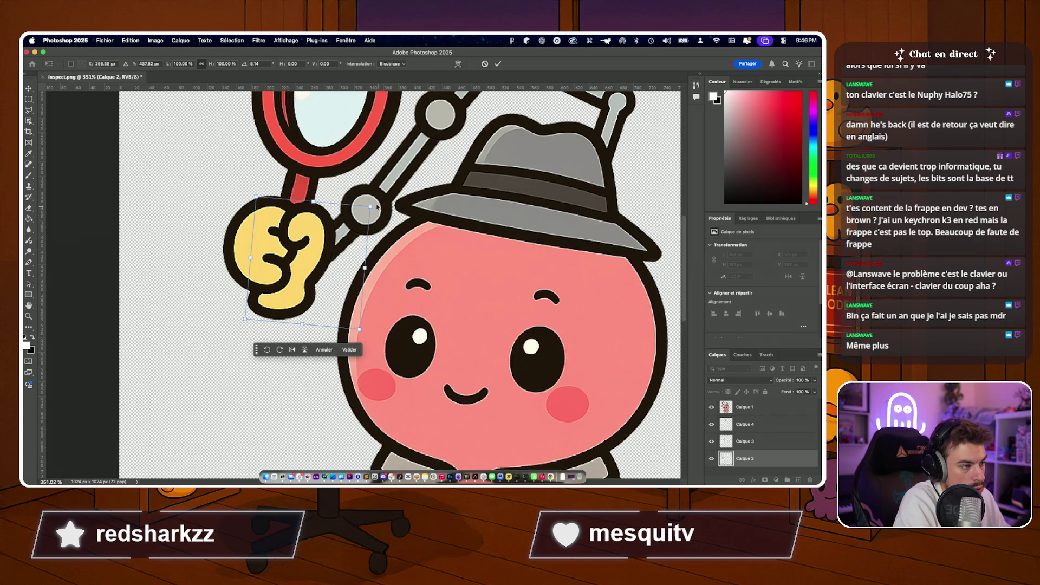
pyautogui.moveTo(378, 209); pyautogui.dragTo(409, 201)
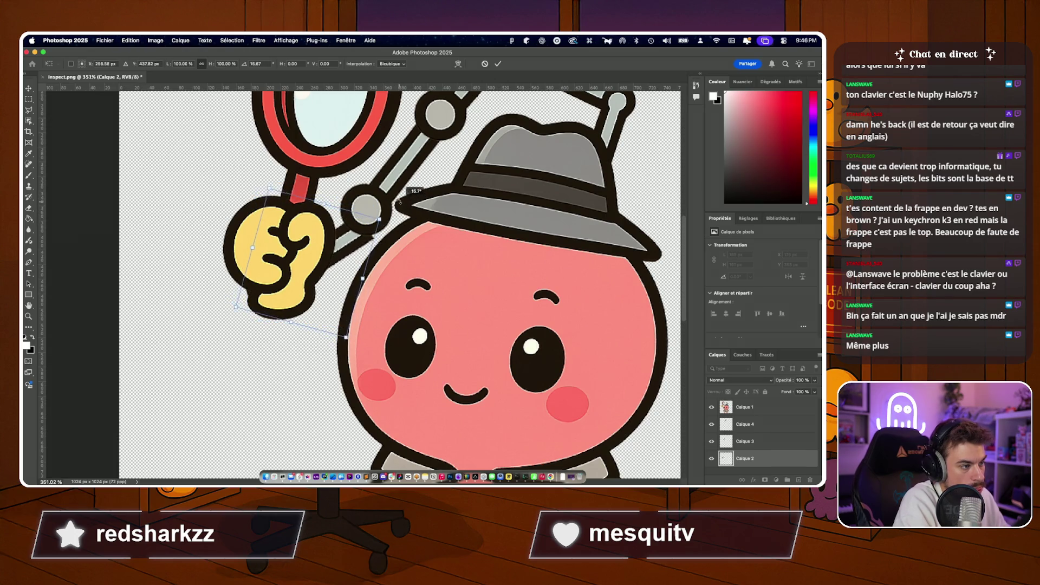
pyautogui.moveTo(408, 194)
pyautogui.mouseDown()
pyautogui.moveTo(346, 140)
pyautogui.moveTo(364, 146)
pyautogui.mouseUp()
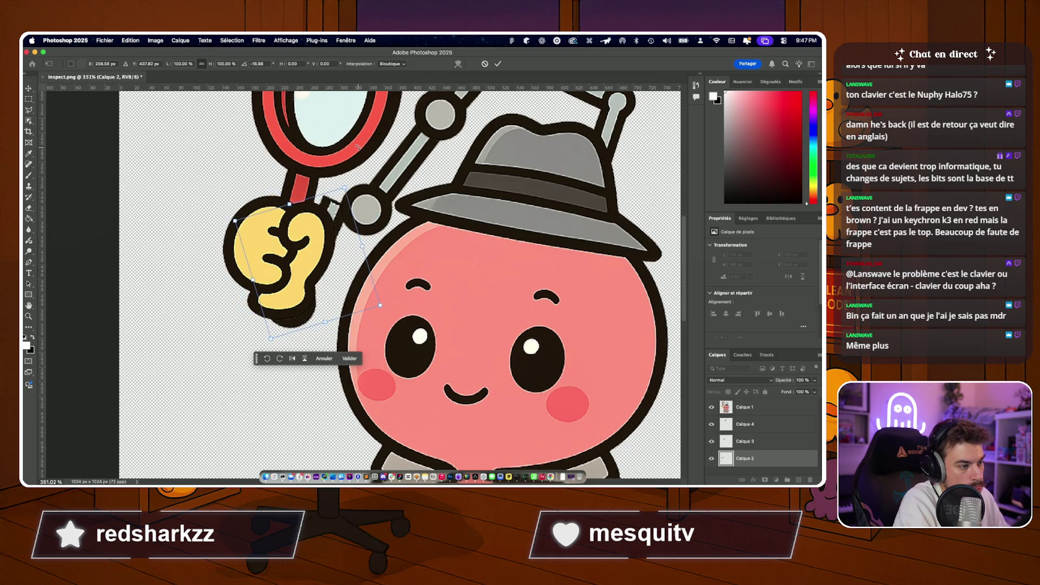
# Keep adjusting the hand layer's position and rotation, dragging it toward the lower left.
pyautogui.moveTo(332, 206); pyautogui.dragTo(342, 196)
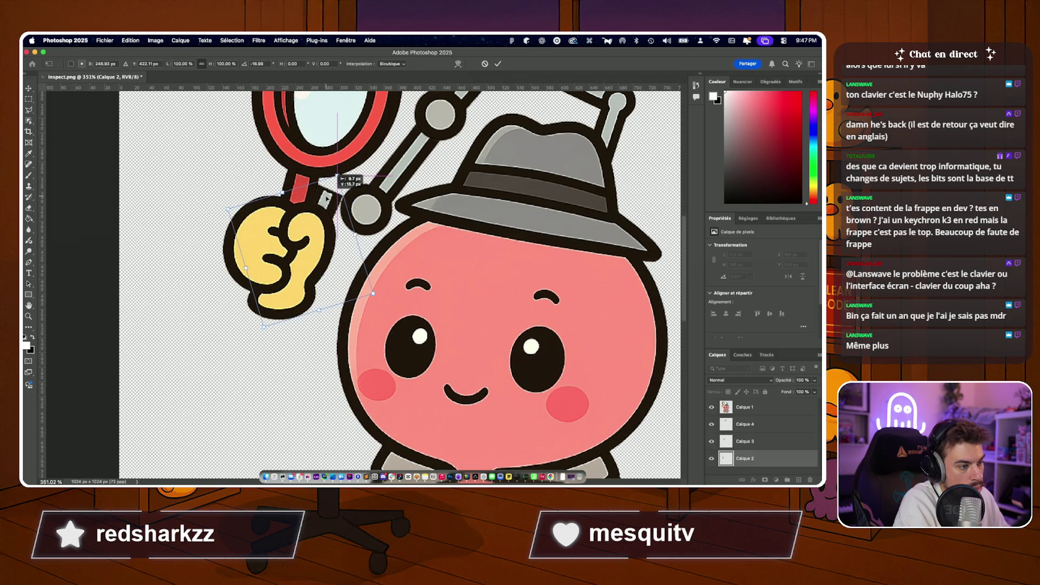
pyautogui.moveTo(341, 196)
pyautogui.mouseDown()
pyautogui.moveTo(352, 163)
pyautogui.moveTo(325, 256)
pyautogui.moveTo(329, 244)
pyautogui.moveTo(341, 252)
pyautogui.mouseUp()
pyautogui.moveTo(341, 337); pyautogui.dragTo(357, 245)
pyautogui.moveTo(389, 213)
pyautogui.mouseDown()
pyautogui.moveTo(402, 187)
pyautogui.moveTo(391, 211)
pyautogui.mouseUp()
pyautogui.moveTo(350, 248)
pyautogui.mouseDown()
pyautogui.moveTo(355, 239)
pyautogui.moveTo(369, 285)
pyautogui.moveTo(390, 268)
pyautogui.moveTo(351, 273)
pyautogui.moveTo(269, 382)
pyautogui.moveTo(260, 362)
pyautogui.mouseUp()
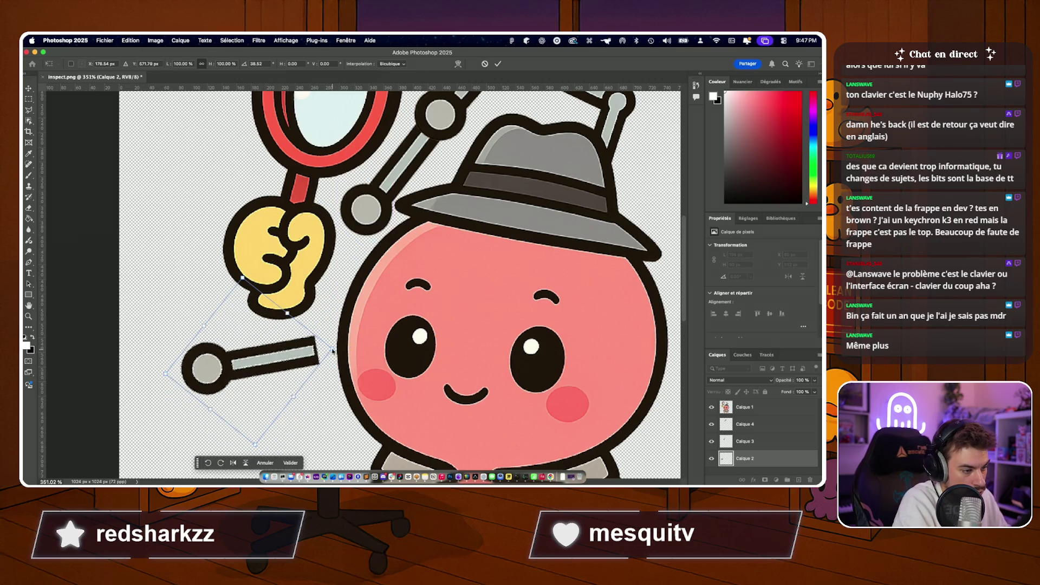
# Cancel the last transform and select the grey rod piece at the lower left.
pyautogui.moveTo(268, 361); pyautogui.dragTo(315, 297)
pyautogui.press('Escape')
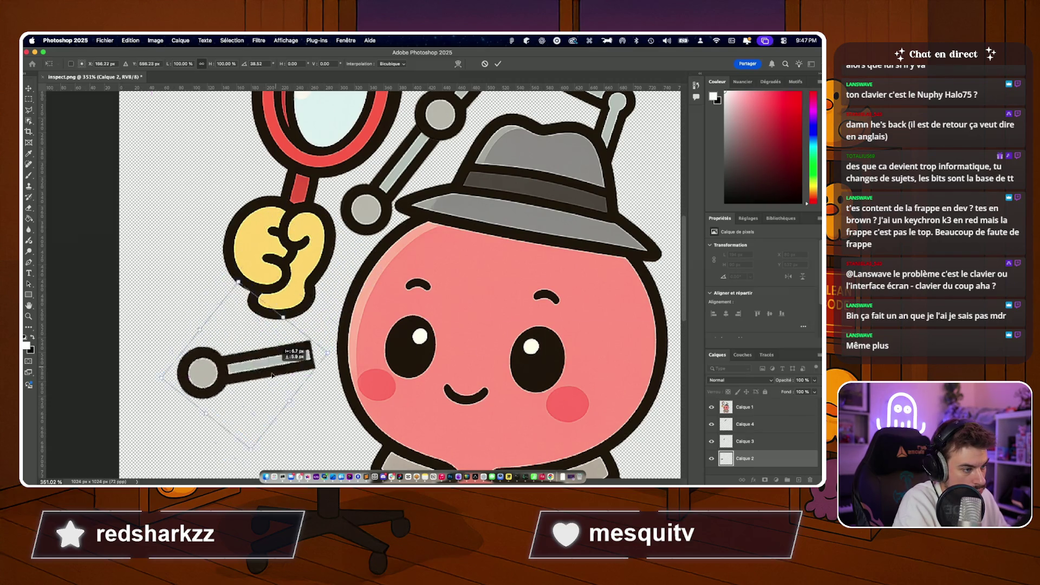
pyautogui.click(252, 382)
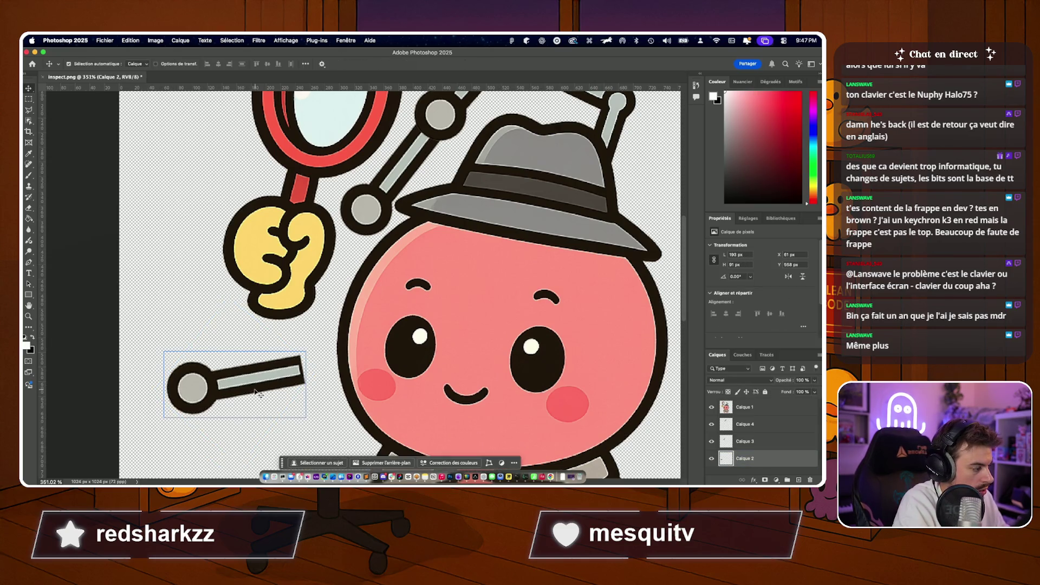
# Marquee an area on the rod, then switch to the Calque 2 layer holding it.
pyautogui.press('m')
pyautogui.moveTo(321, 342)
pyautogui.mouseDown()
pyautogui.moveTo(276, 410)
pyautogui.moveTo(257, 409)
pyautogui.mouseUp()
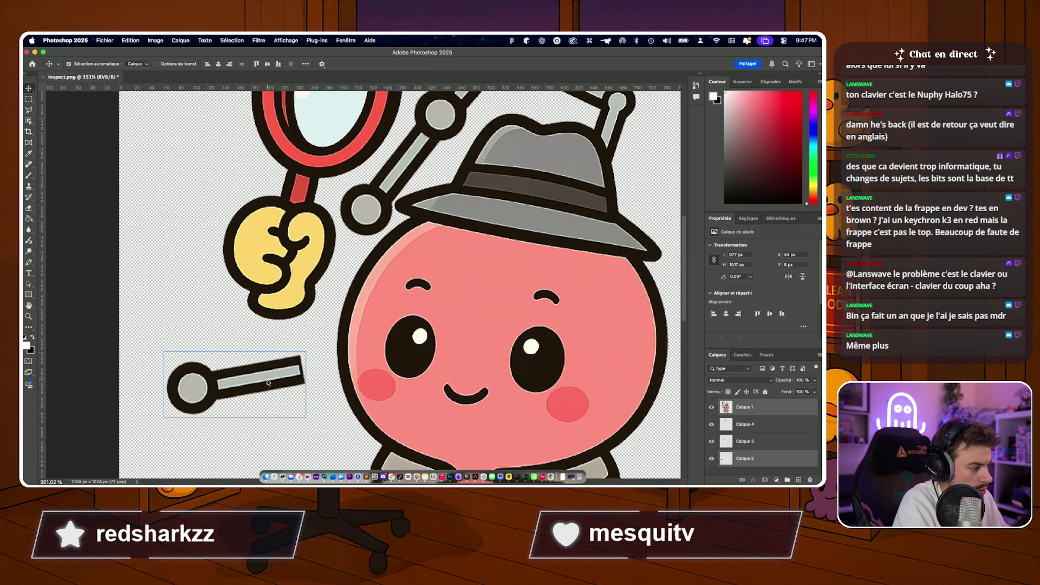
pyautogui.click(307, 353)
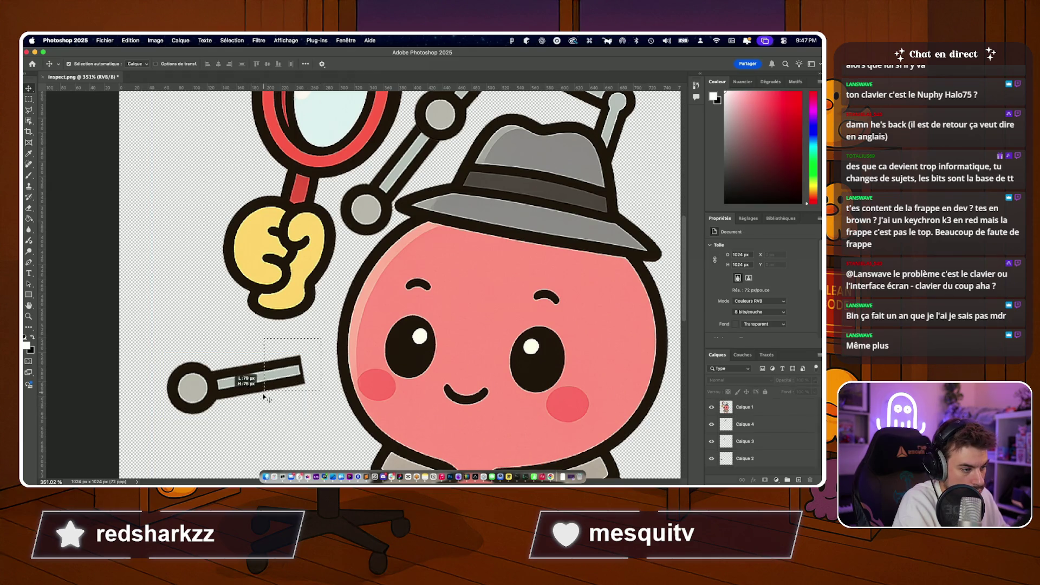
pyautogui.click(754, 441)
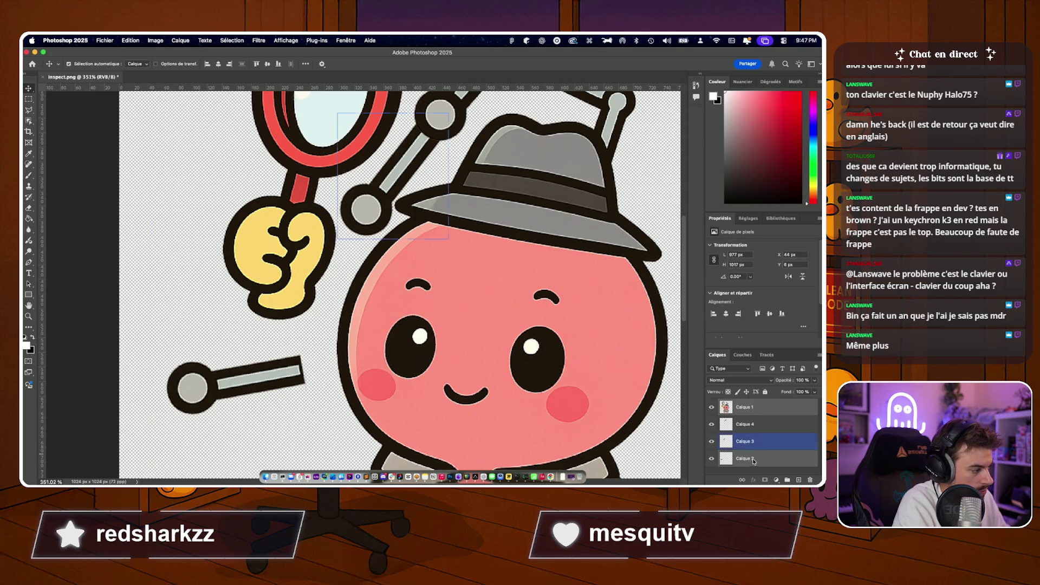
pyautogui.click(754, 460)
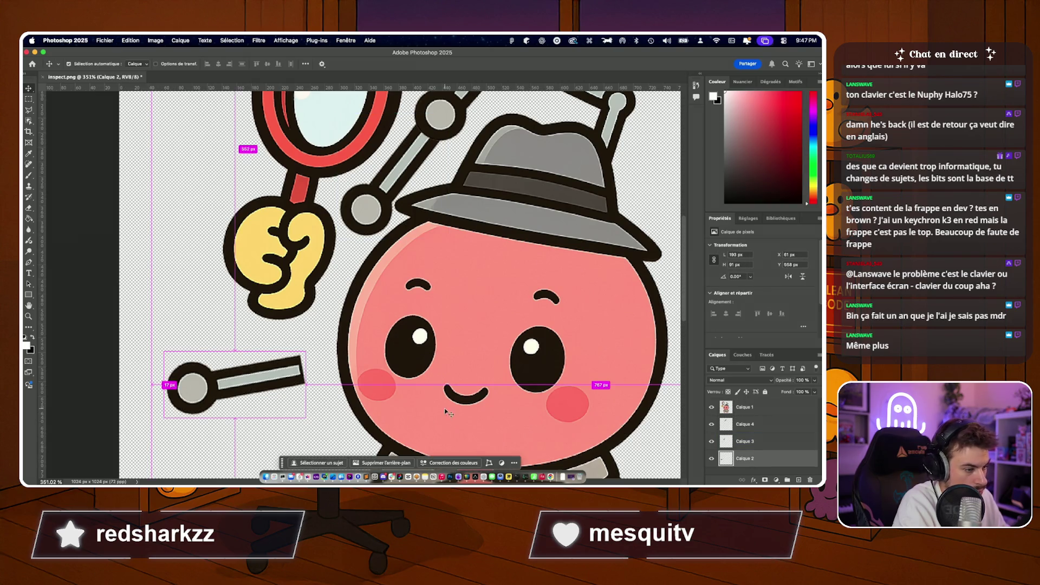
# Select the rod's right end with the Rectangular Marquee and copy it to a new layer.
pyautogui.click(28, 99)
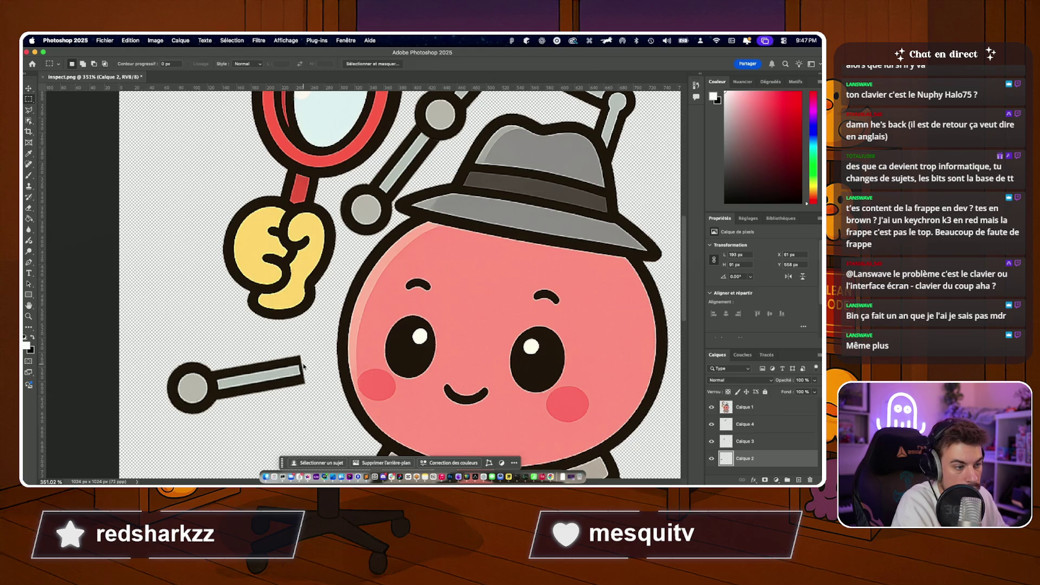
pyautogui.moveTo(307, 337); pyautogui.dragTo(250, 417)
pyautogui.press('super+shift+j')
# Move the rod end up beside the yellow fist and start a Free Transform on it.
pyautogui.press('v')
pyautogui.moveTo(250, 414)
pyautogui.mouseDown()
pyautogui.moveTo(304, 291)
pyautogui.moveTo(298, 303)
pyautogui.mouseUp()
pyautogui.press('super+t')
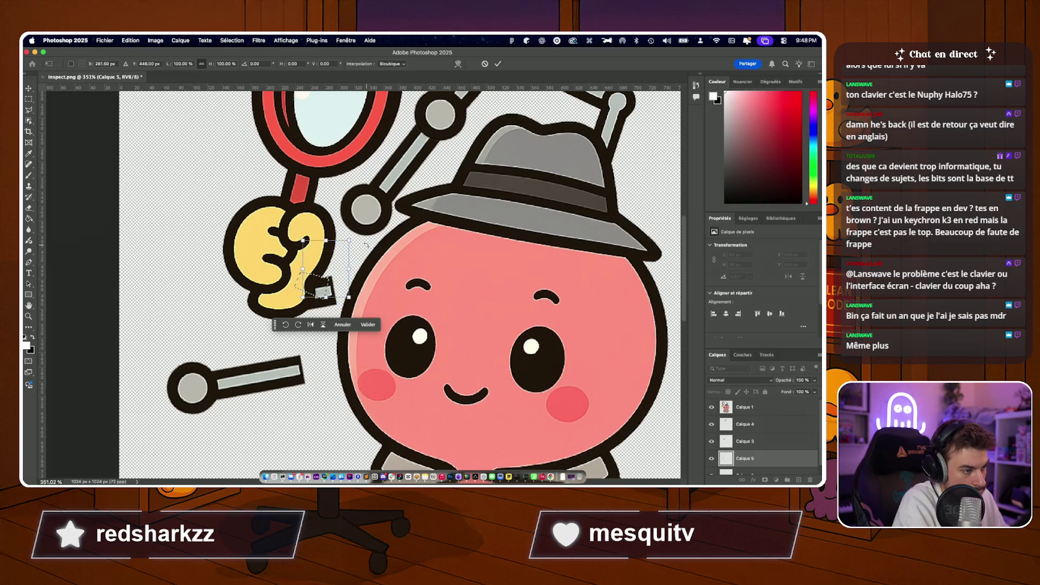
# Rotate the copied rod end about ten degrees and shift it down-left, then commit.
pyautogui.press('Return')
pyautogui.press('m')
pyautogui.press('super+d')
pyautogui.press('v')
pyautogui.click(335, 289)
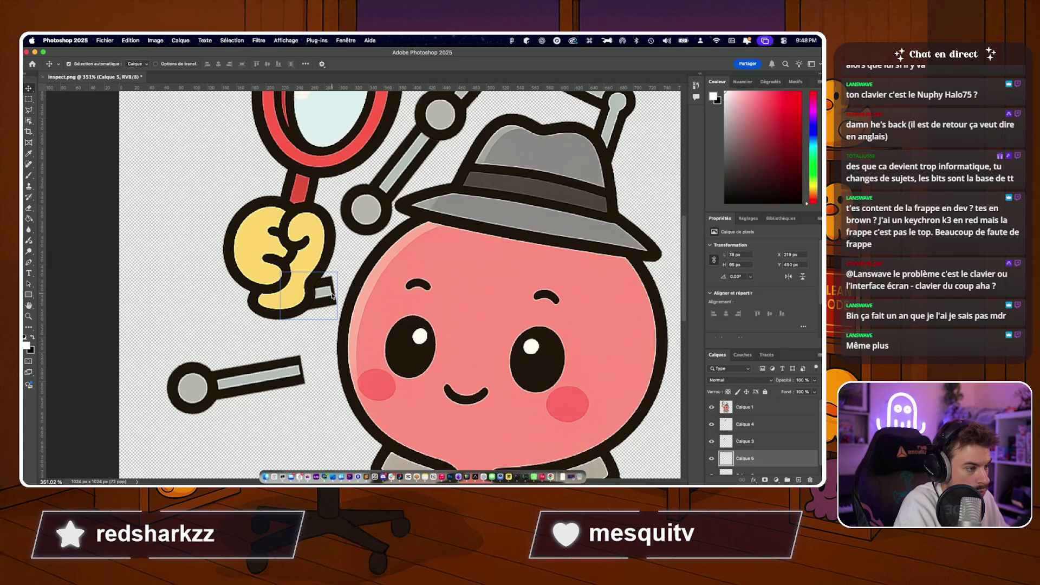
pyautogui.press('super+t')
pyautogui.moveTo(340, 283); pyautogui.dragTo(360, 260)
pyautogui.moveTo(321, 289)
pyautogui.mouseDown()
pyautogui.moveTo(331, 309)
pyautogui.moveTo(324, 301)
pyautogui.mouseUp()
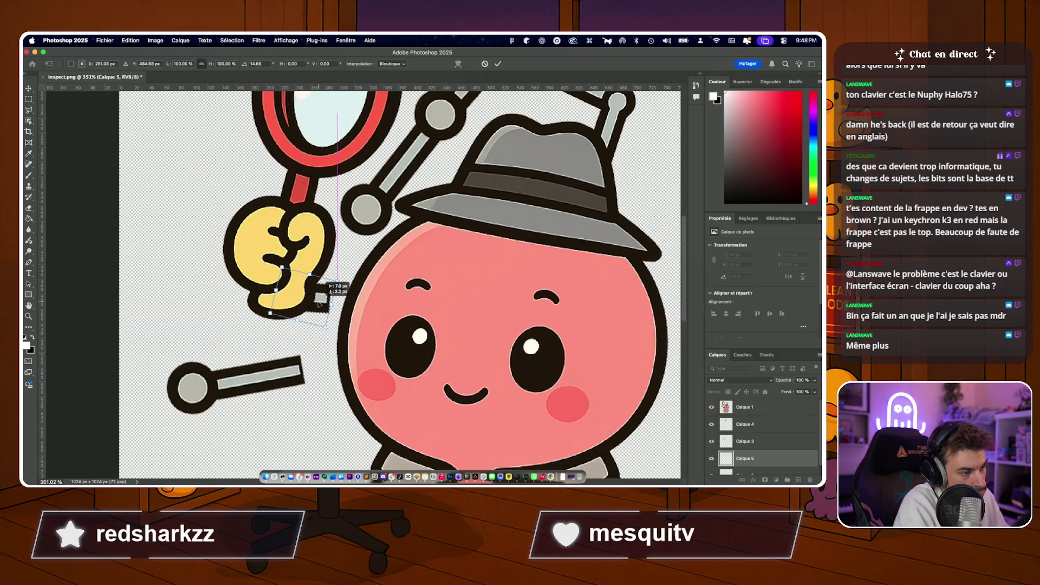
pyautogui.press('Return')
# Move the lower antenna joint piece beside the cheek and tilt it upright toward the hat.
pyautogui.click(371, 203)
pyautogui.moveTo(382, 194)
pyautogui.mouseDown()
pyautogui.moveTo(356, 292)
pyautogui.moveTo(362, 277)
pyautogui.mouseUp()
pyautogui.press('super+t')
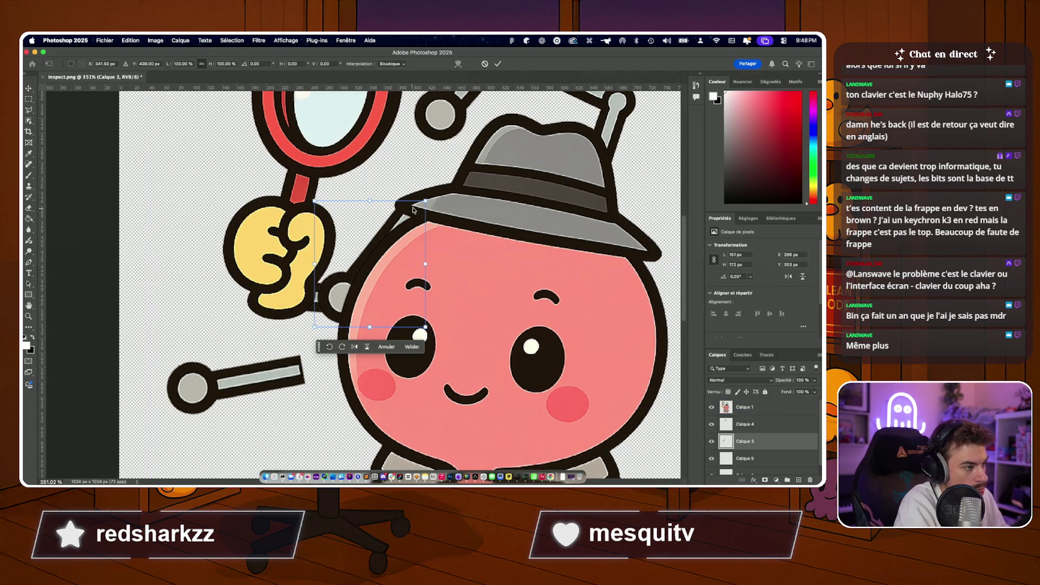
pyautogui.moveTo(433, 194); pyautogui.dragTo(354, 220)
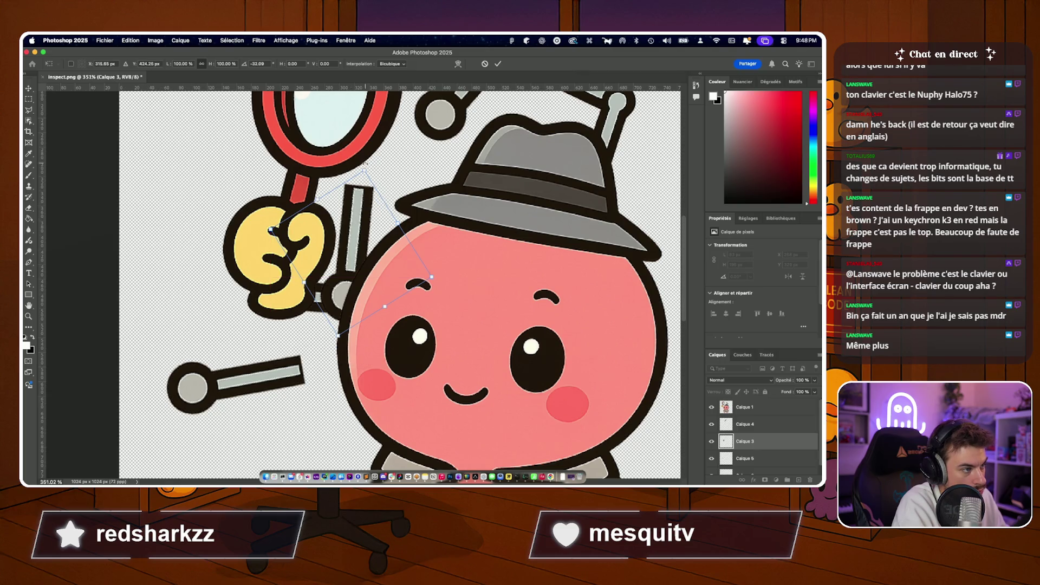
pyautogui.moveTo(369, 166); pyautogui.dragTo(387, 165)
pyautogui.moveTo(353, 251); pyautogui.dragTo(364, 257)
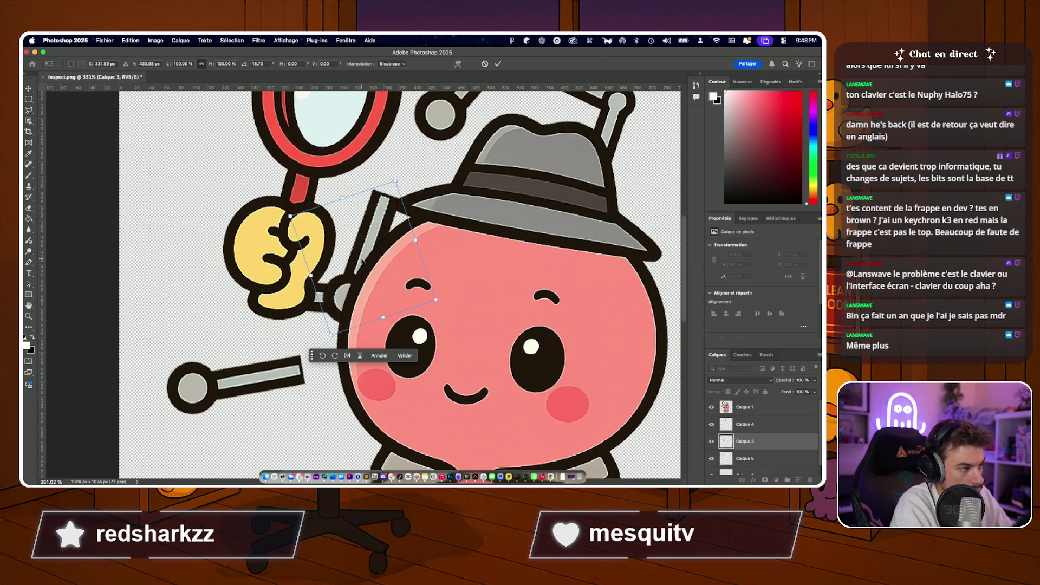
pyautogui.press('Return')
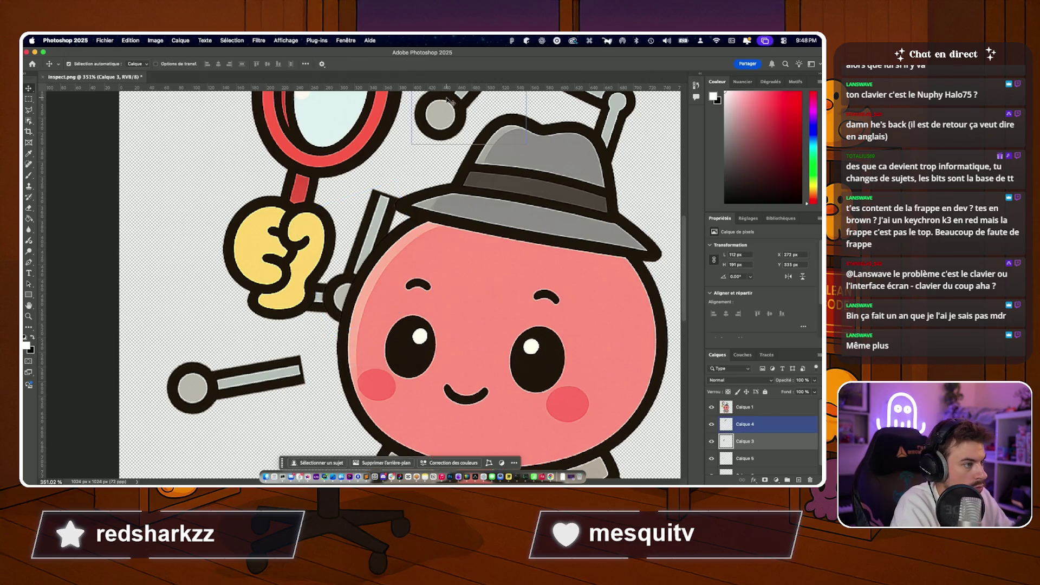
pyautogui.scroll(-2, 390, 268)
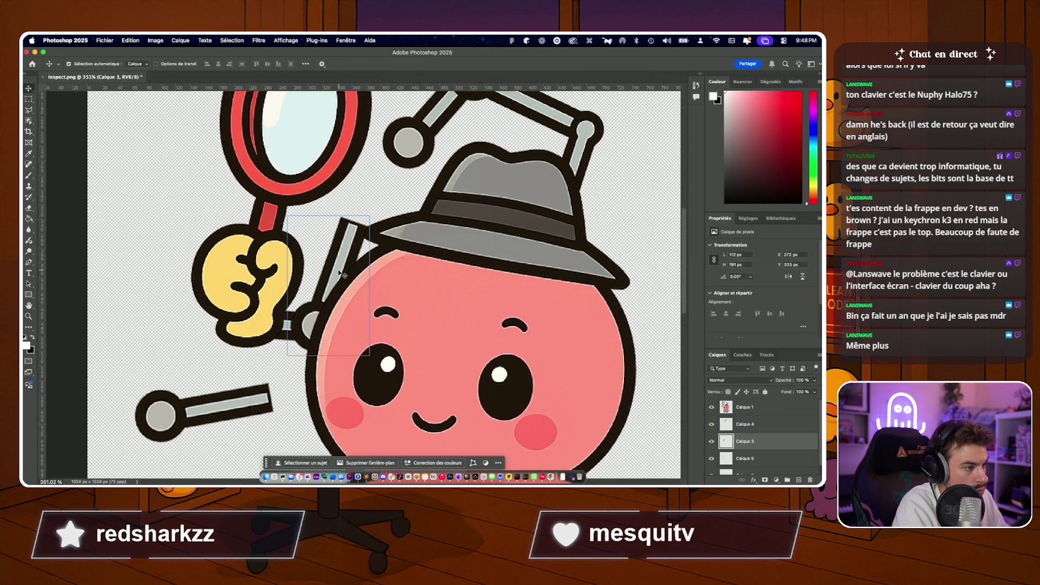
# Undo an accidental rod move, then bring the Calque 6 copy up beside the antenna.
pyautogui.click(627, 388)
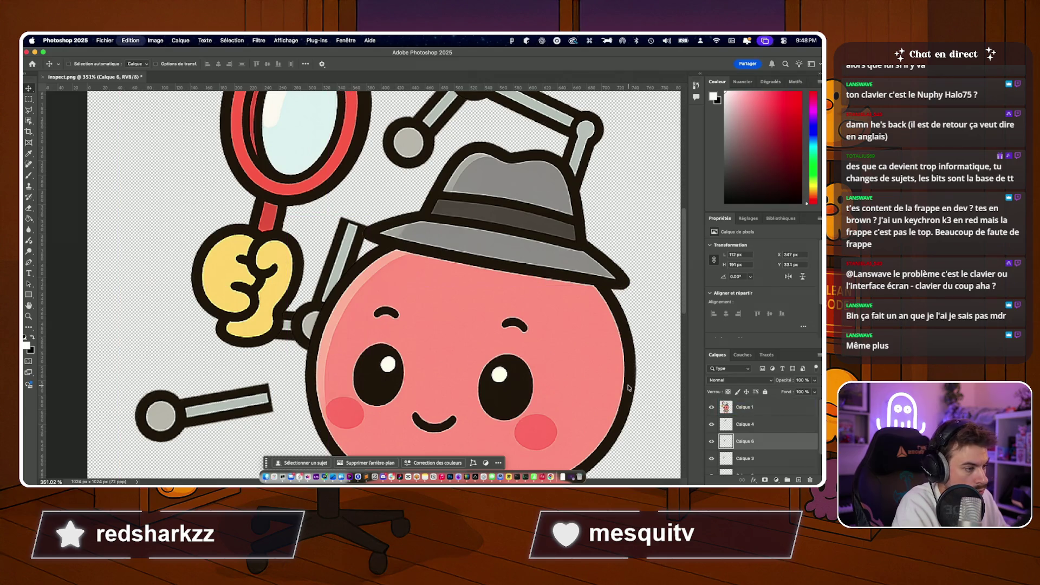
pyautogui.moveTo(330, 268); pyautogui.dragTo(378, 161)
pyautogui.press('super+z')
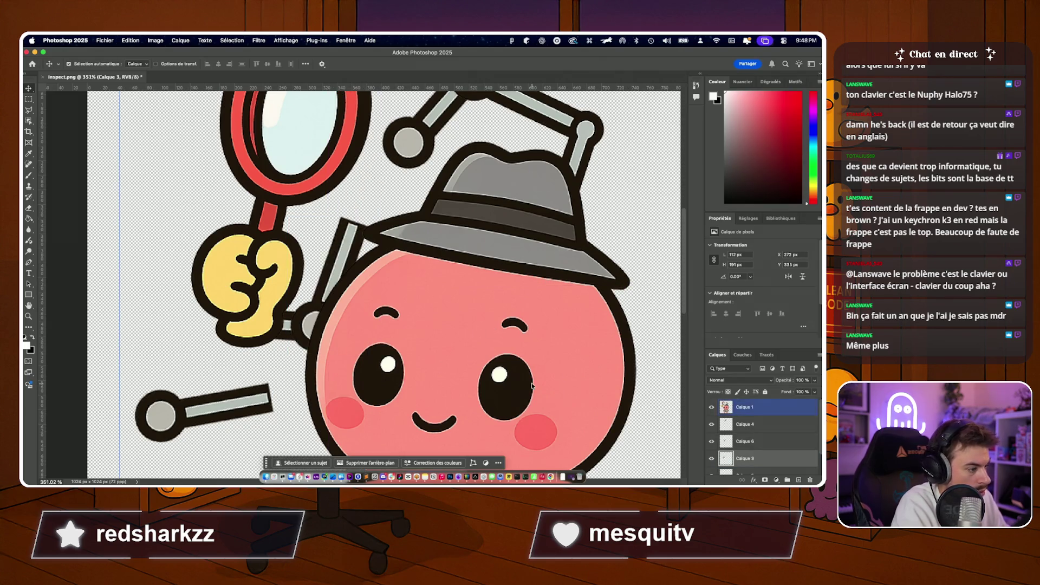
pyautogui.click(748, 441)
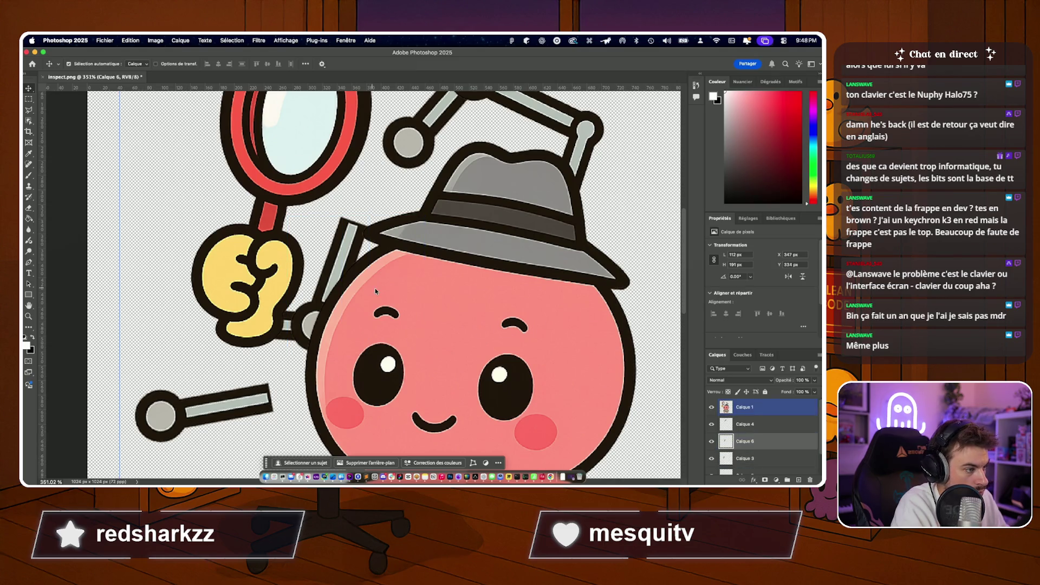
pyautogui.press('super+t')
pyautogui.moveTo(382, 293); pyautogui.dragTo(385, 196)
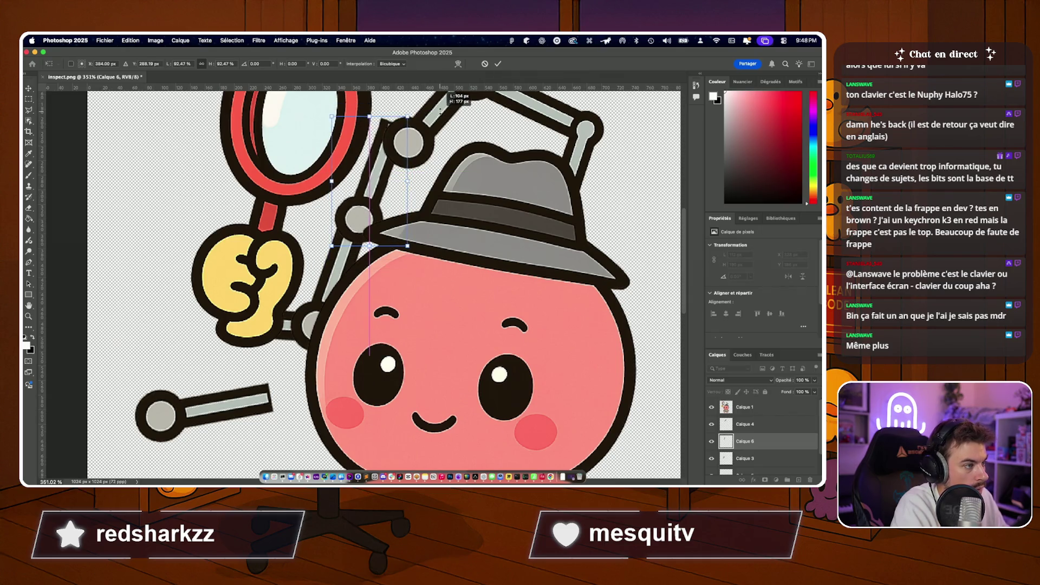
pyautogui.scroll(3, 426, 100)
pyautogui.scroll(1, 425, 99)
# Rotate the copied rod about 16° and seat it on the joint toward the magnifier.
pyautogui.moveTo(398, 162); pyautogui.dragTo(335, 287)
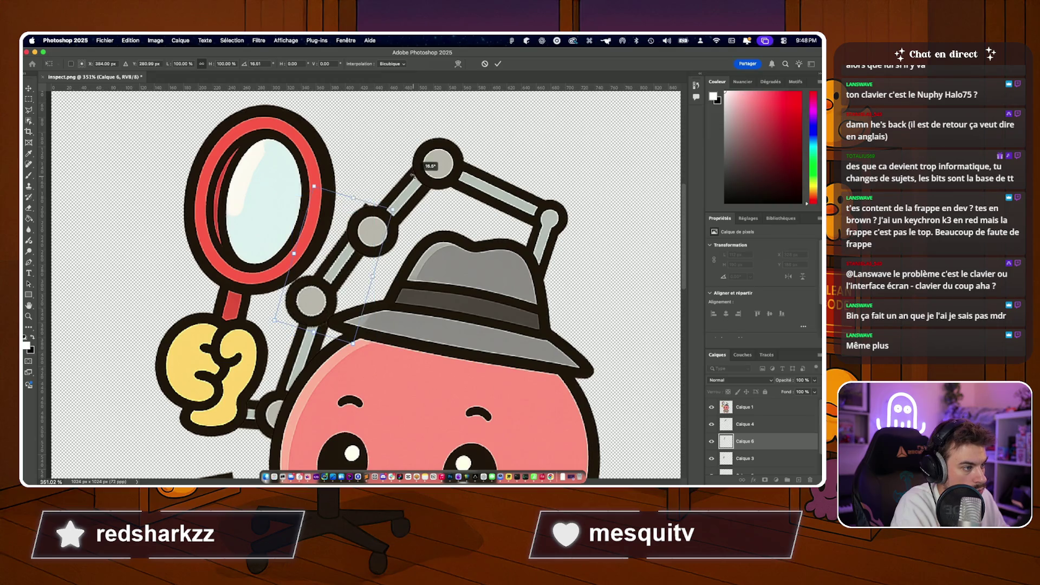
pyautogui.moveTo(375, 206)
pyautogui.mouseDown()
pyautogui.moveTo(311, 245)
pyautogui.moveTo(321, 297)
pyautogui.mouseUp()
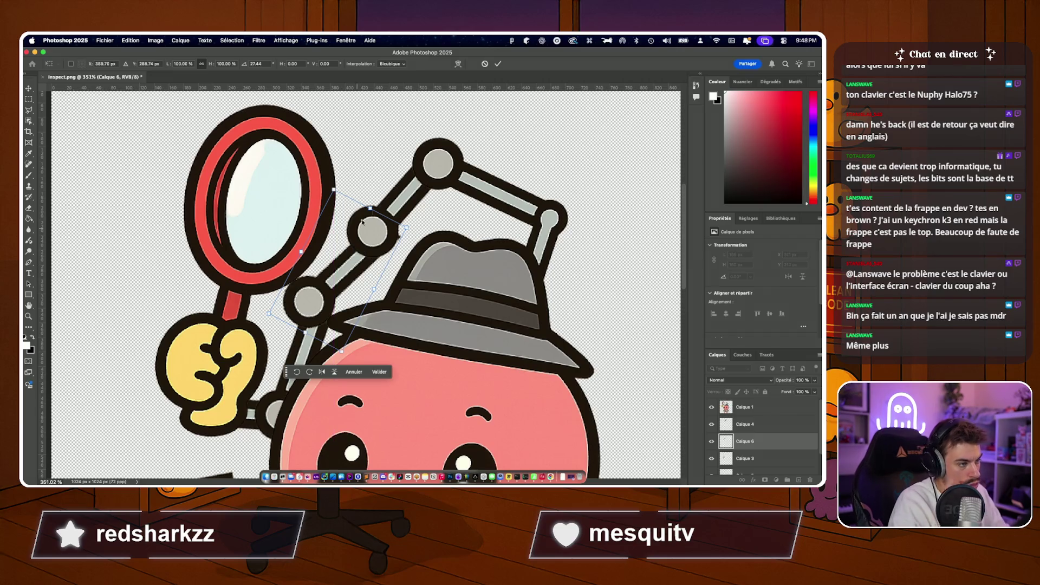
pyautogui.moveTo(382, 277)
pyautogui.mouseDown()
pyautogui.moveTo(404, 186)
pyautogui.moveTo(350, 243)
pyautogui.moveTo(307, 268)
pyautogui.moveTo(308, 259)
pyautogui.mouseUp()
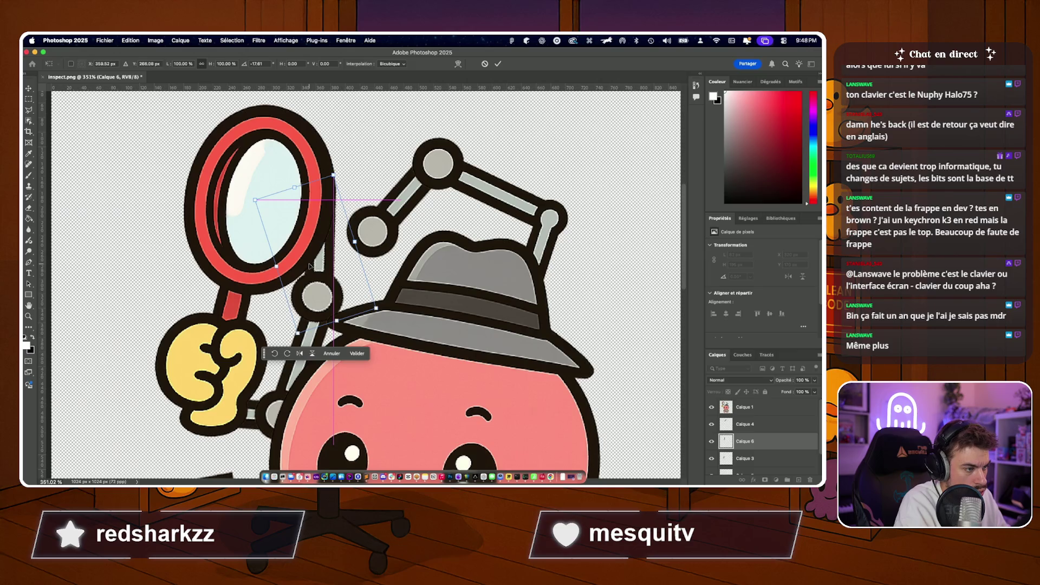
pyautogui.press('Return')
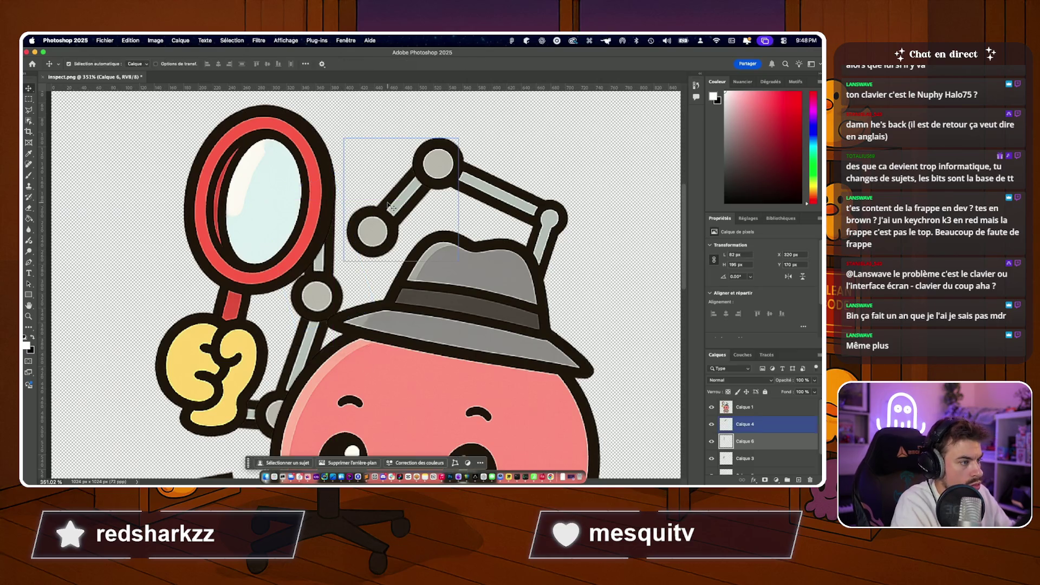
# Rotate the Calque 4 segment about 30° and nudge it onto the antenna joint, then commit.
pyautogui.click(390, 208)
pyautogui.hotkey('ctrl', 't')
pyautogui.moveTo(358, 269)
pyautogui.mouseDown()
pyautogui.moveTo(334, 244)
pyautogui.moveTo(419, 201)
pyautogui.moveTo(390, 184)
pyautogui.moveTo(382, 199)
pyautogui.mouseUp()
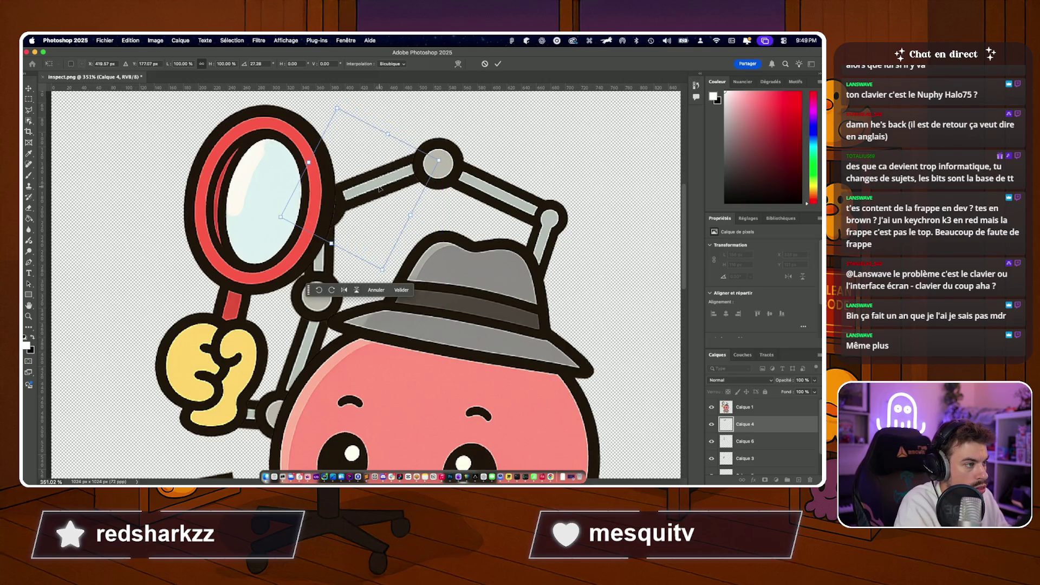
pyautogui.moveTo(455, 130); pyautogui.dragTo(460, 135)
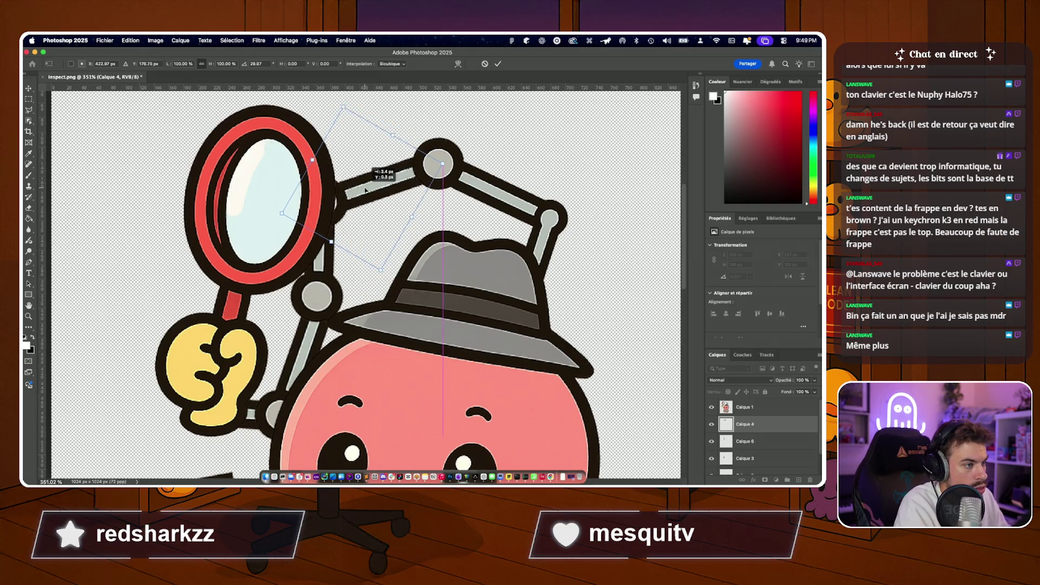
pyautogui.moveTo(371, 187); pyautogui.dragTo(364, 192)
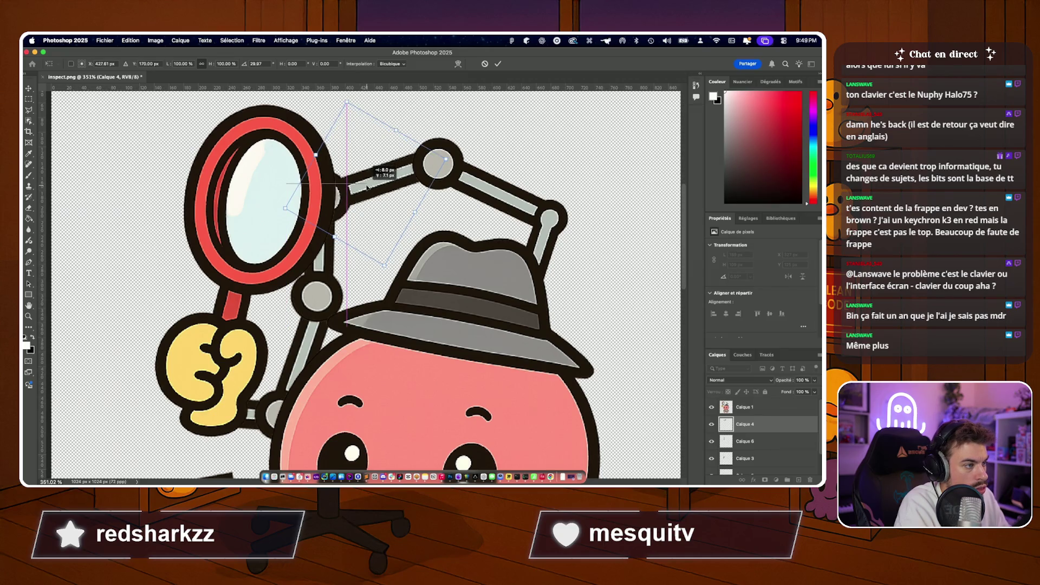
pyautogui.press('Return')
pyautogui.scroll(-5, 403, 292)
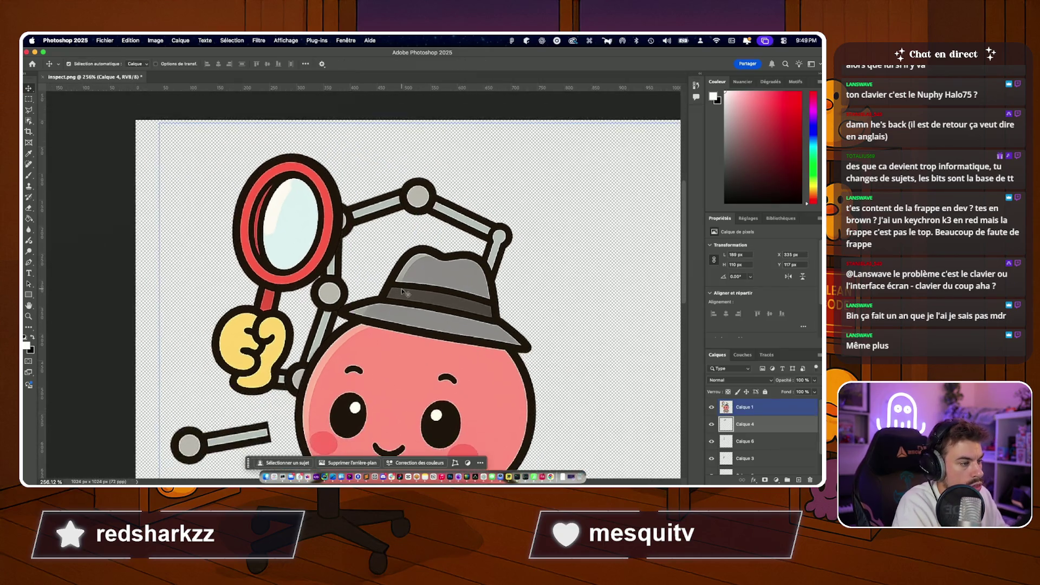
pyautogui.scroll(-5, 403, 291)
pyautogui.click(276, 240)
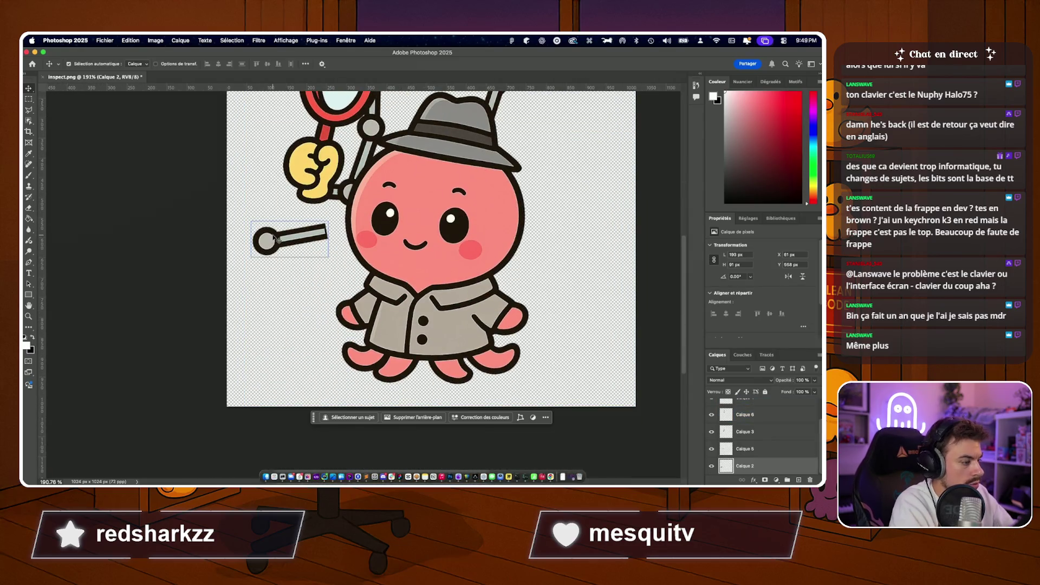
# Delete the leftover Calque 2 rod and merge all layers into one image.
pyautogui.press('BackSpace')
pyautogui.click(277, 238)
pyautogui.scroll(4, 243, 244)
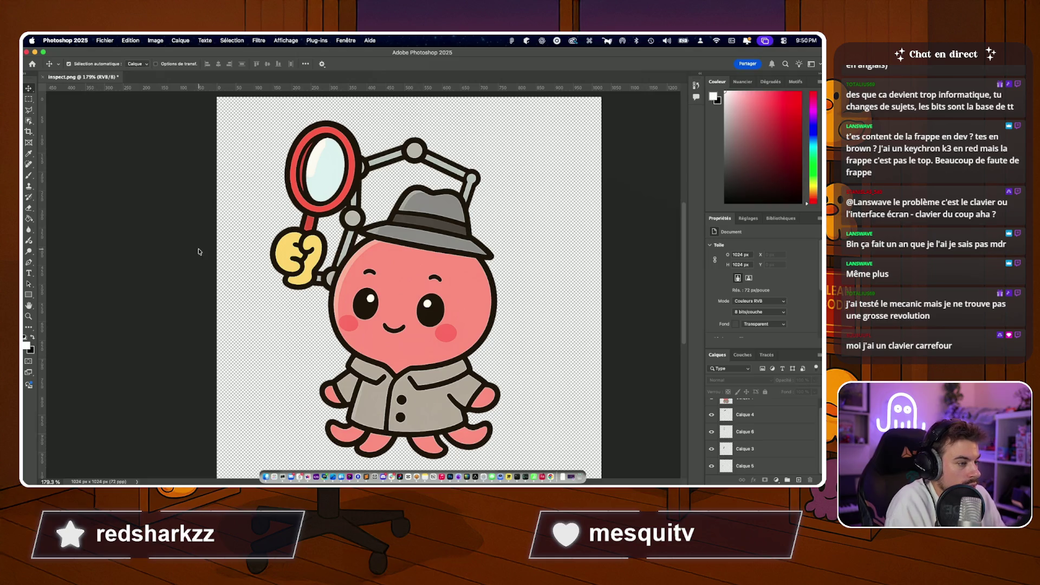
pyautogui.scroll(-2, 203, 252)
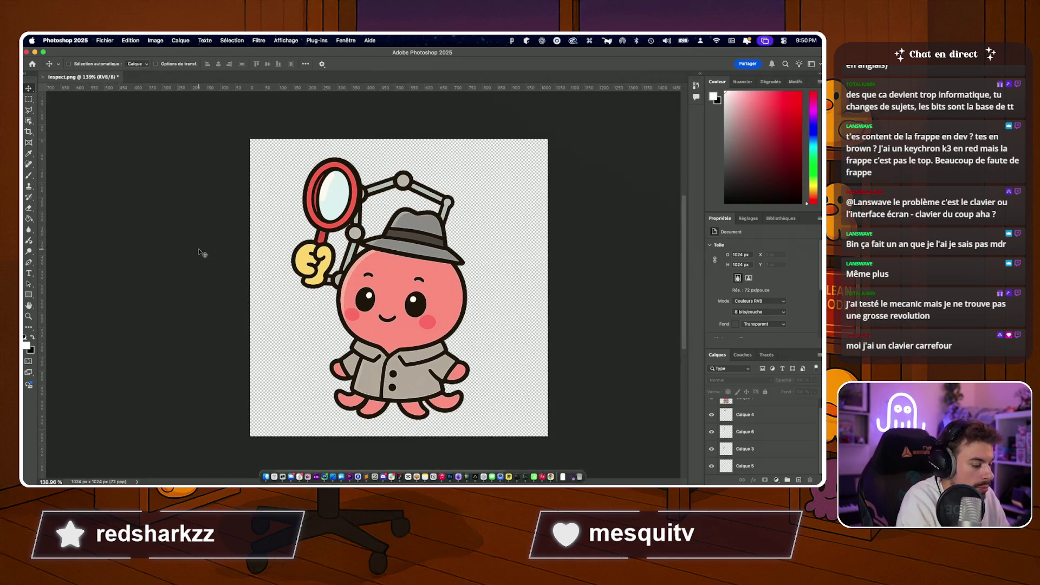
pyautogui.press('super+e')
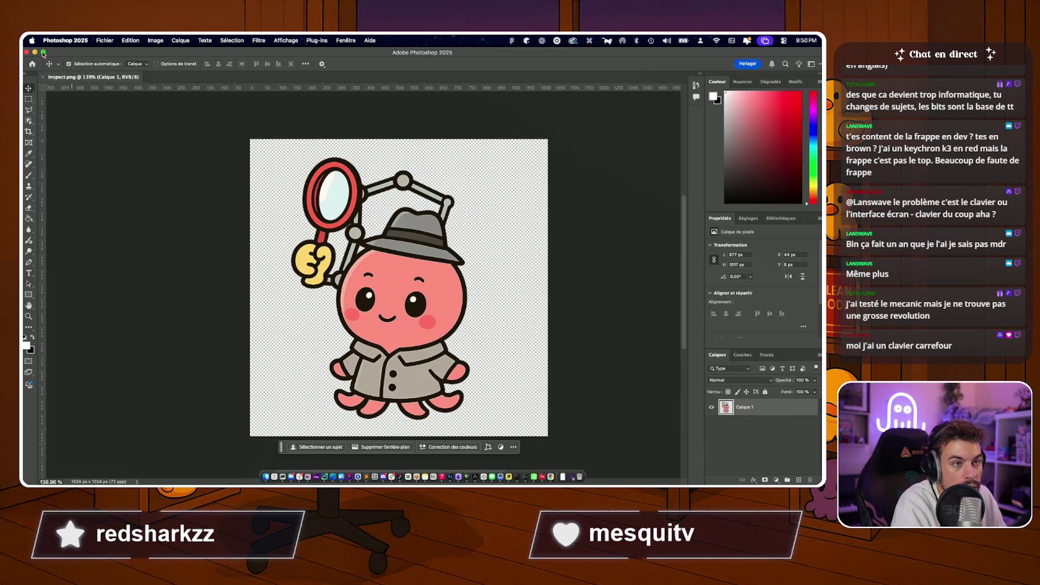
# Close the document and Quick Look inspect.png in slide_poulpi, glancing at the next file.
pyautogui.click(27, 52)
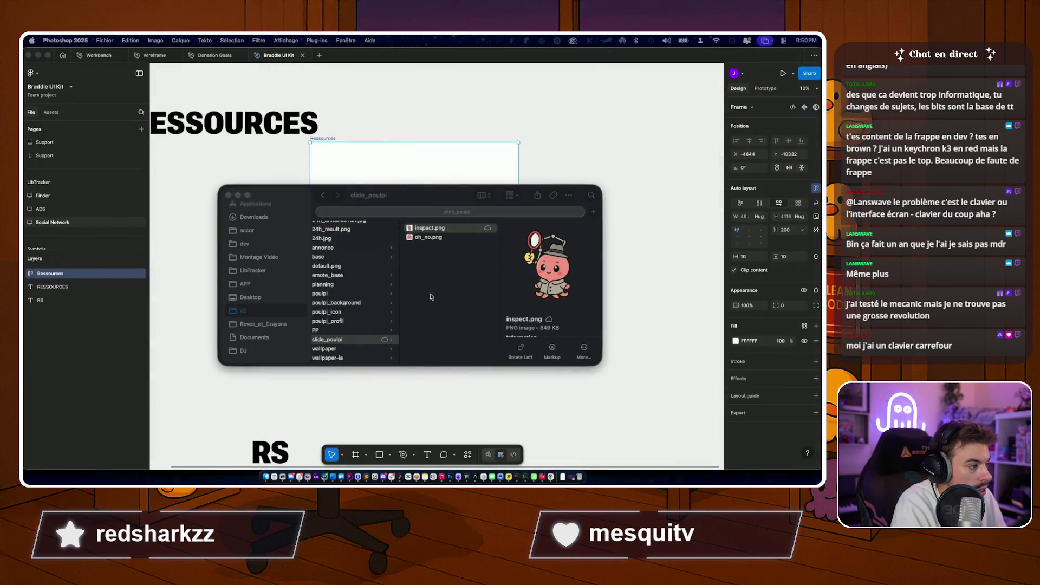
pyautogui.click(423, 236)
pyautogui.press('space')
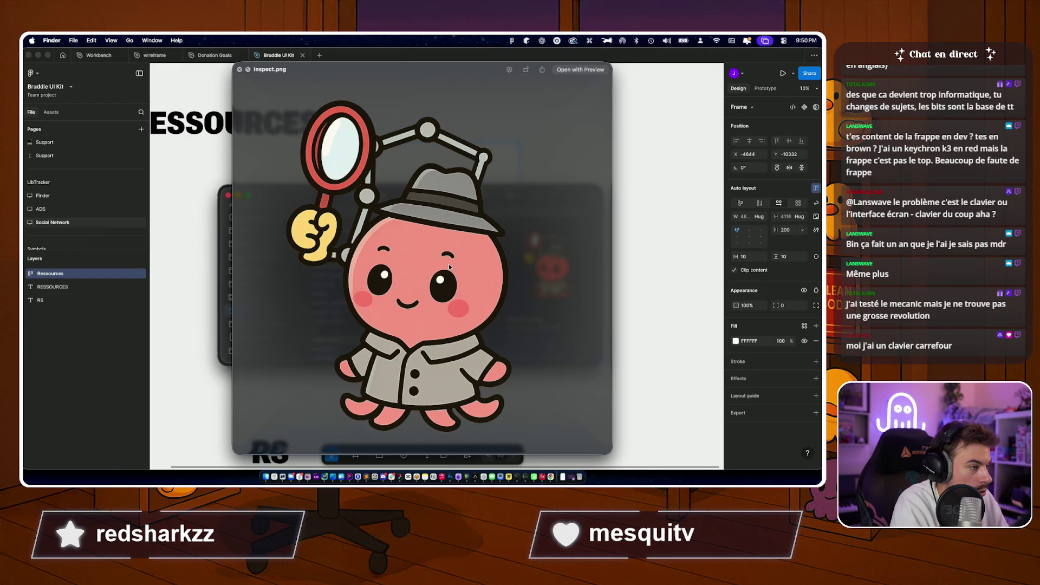
pyautogui.press('Down')
pyautogui.press('Up')
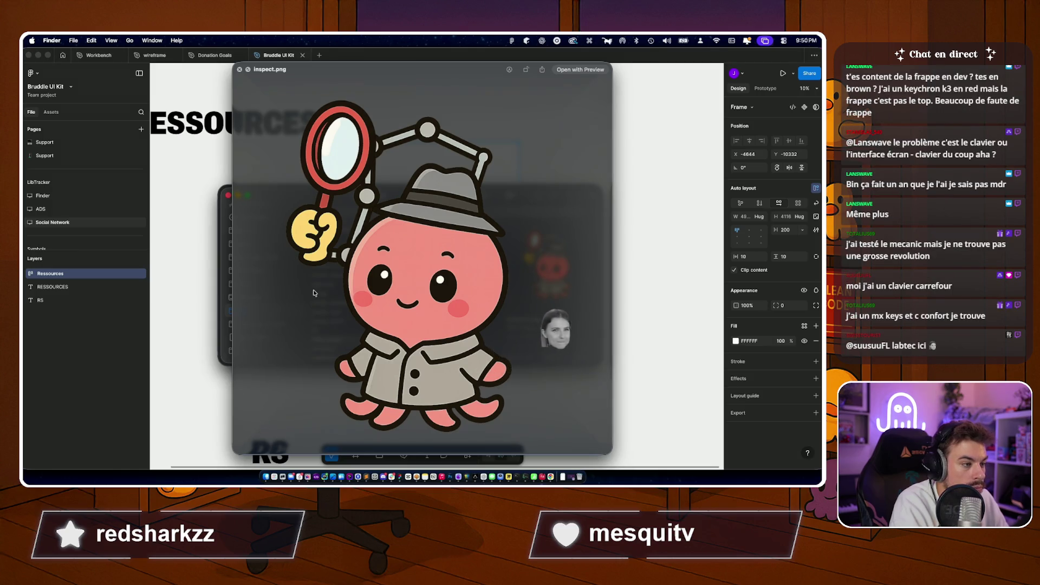
pyautogui.press('space')
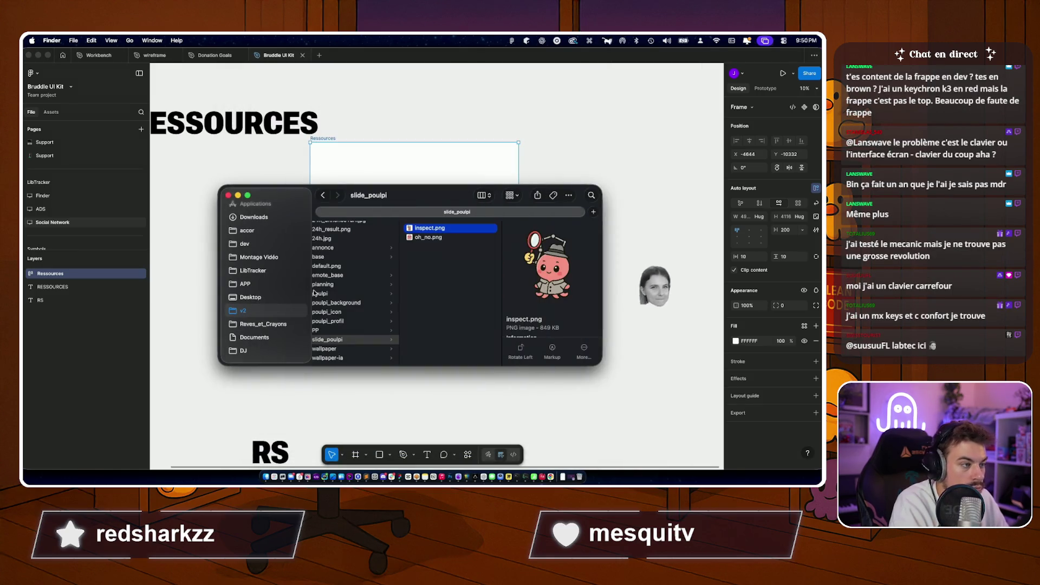
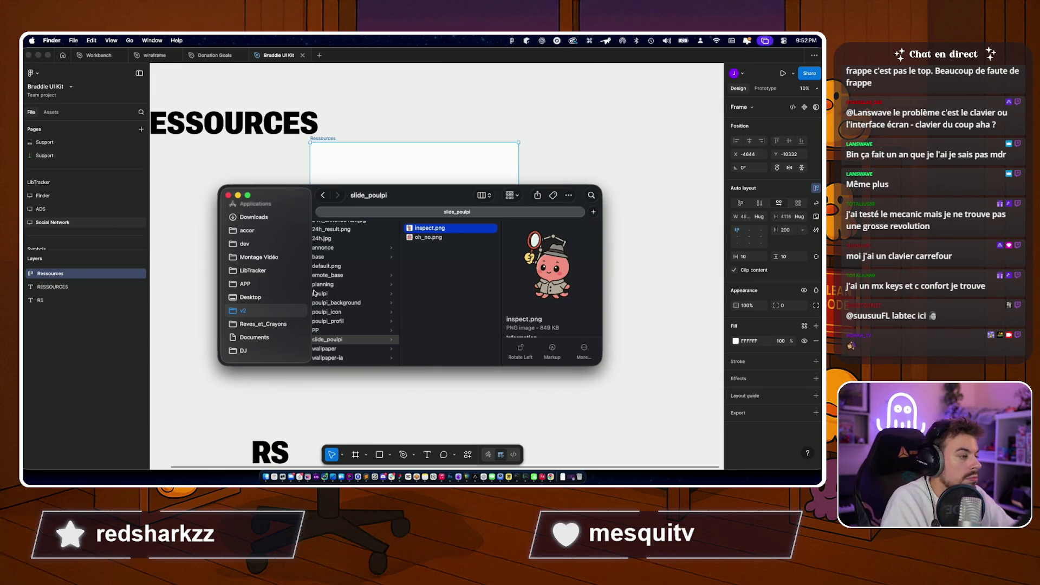
# Compare the inspect.png and oh_no.png octopus images in the folder's quick preview.
pyautogui.click(450, 260)
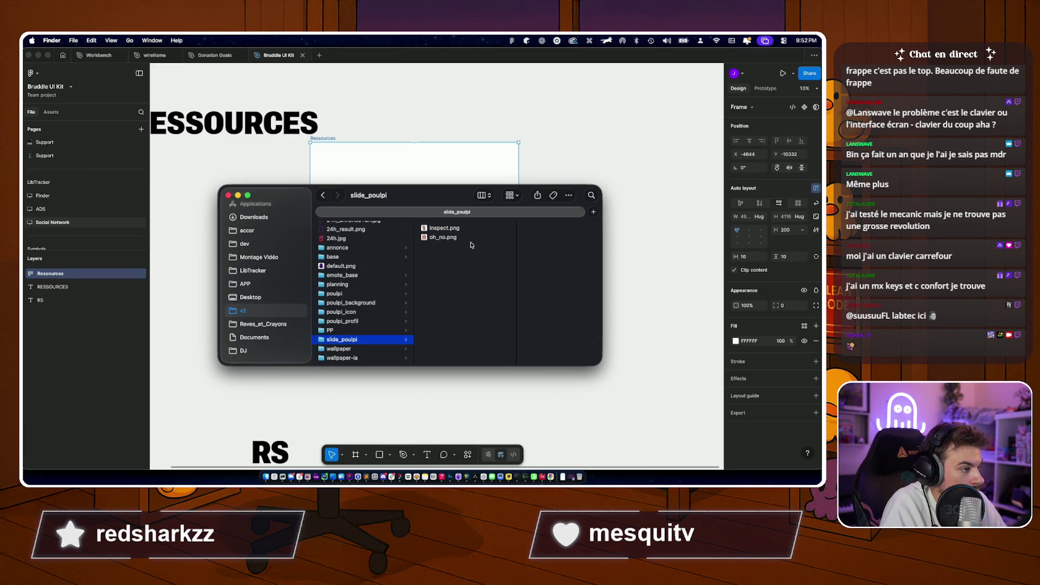
pyautogui.click(454, 228)
pyautogui.press('Down')
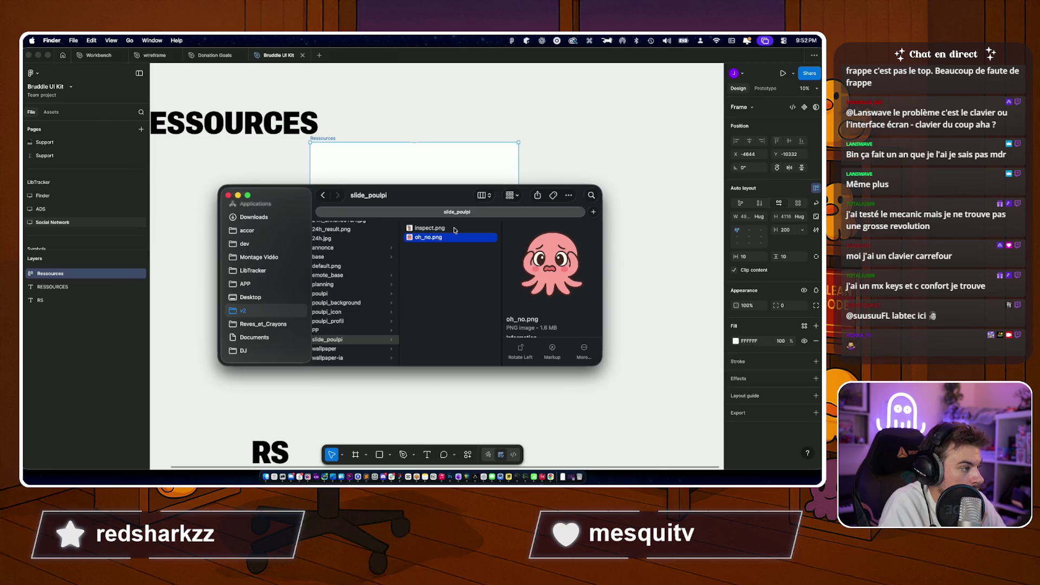
pyautogui.click(453, 229)
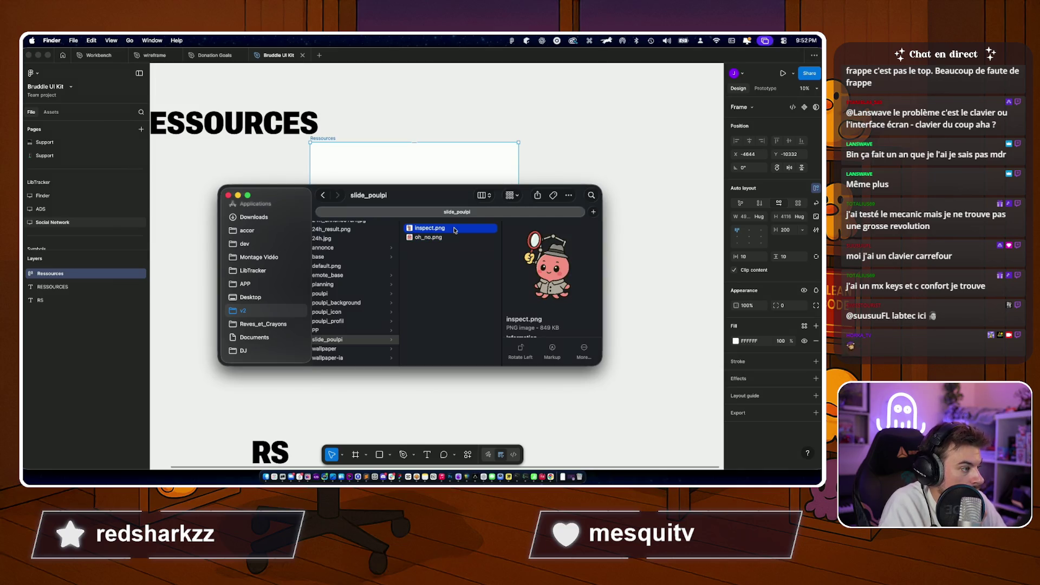
pyautogui.press('Down')
pyautogui.press('Up')
pyautogui.press('Down')
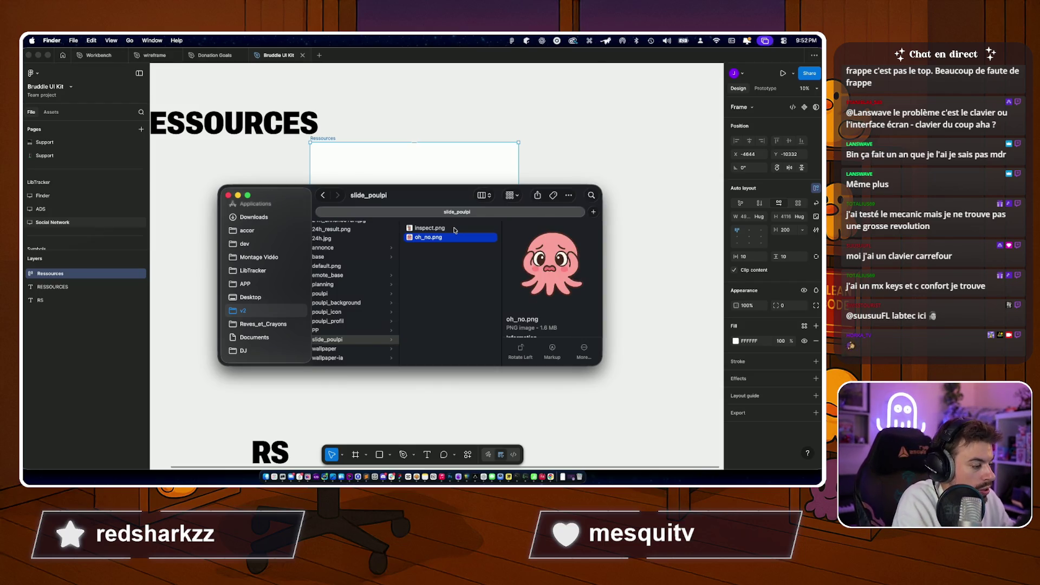
# Launch ChatGPT from system search, then bring the image folder and LibTracker browser forward.
pyautogui.press('super+space')
pyautogui.write('sch')
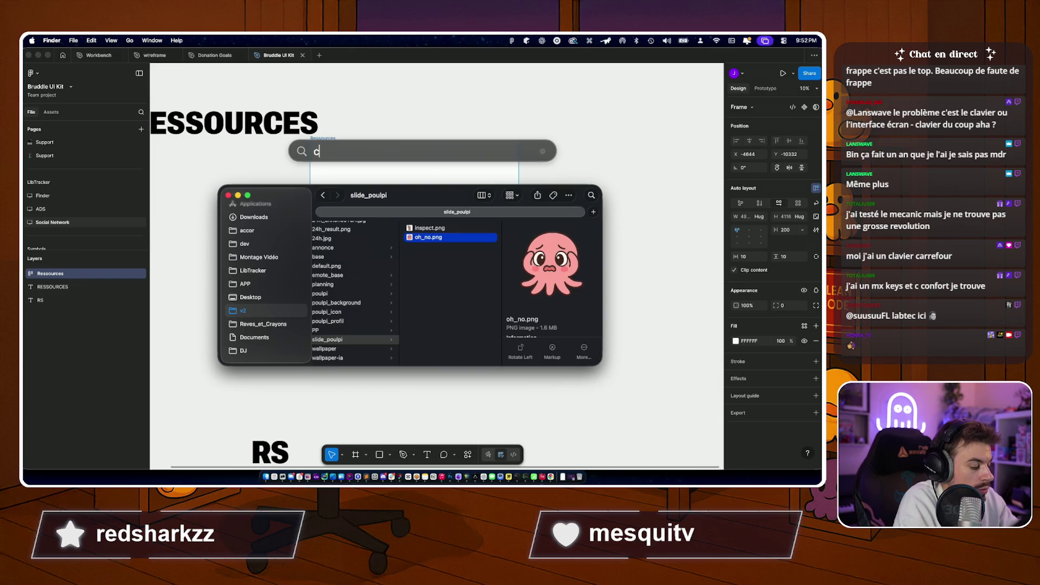
pyautogui.press('Return')
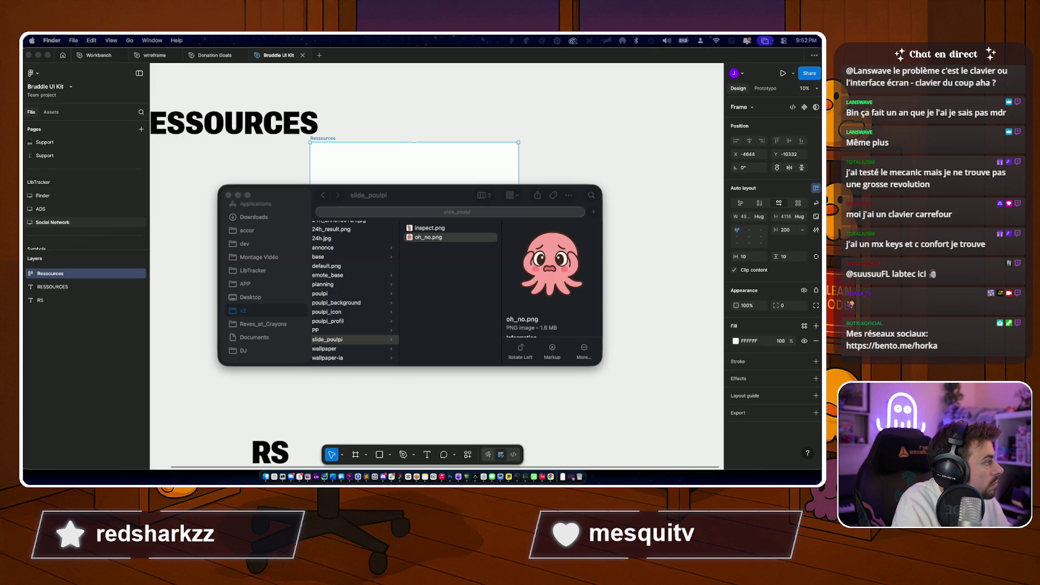
pyautogui.click(434, 295)
pyautogui.click(423, 228)
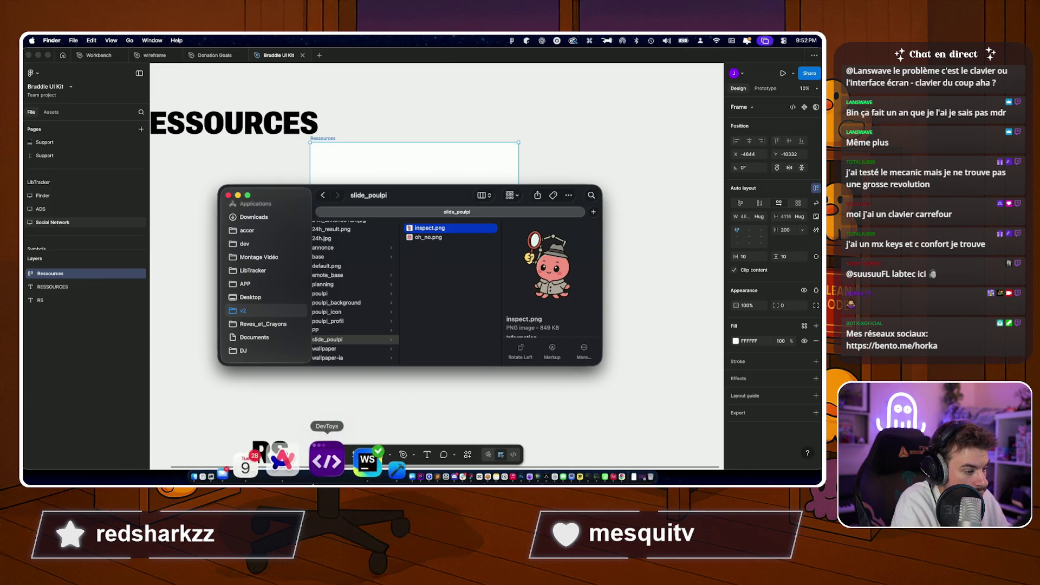
pyautogui.click(314, 463)
pyautogui.moveTo(25, 276)
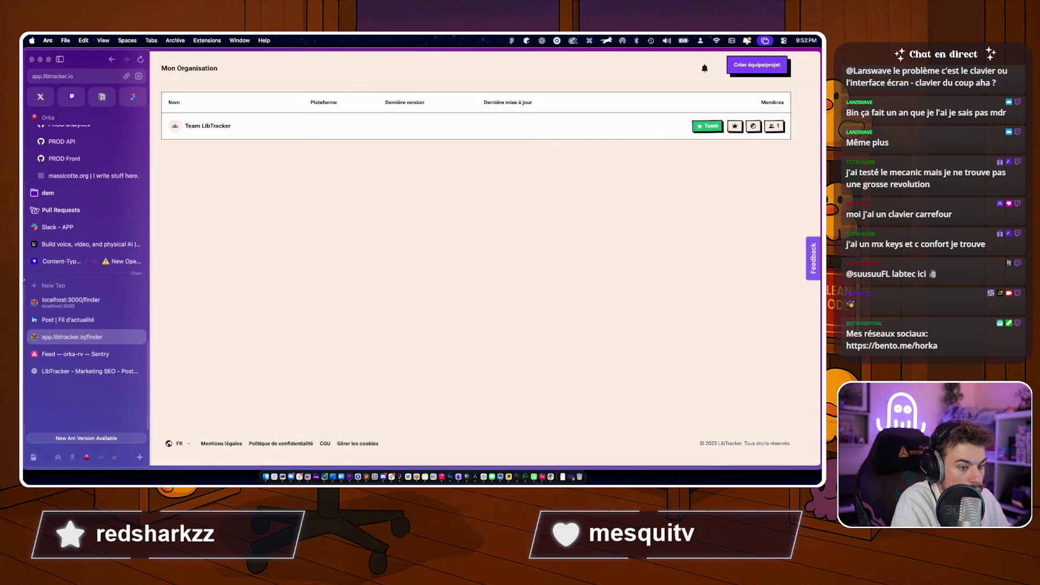
# Browse open windows via Mission Control and Miro, settle on LibTracker full-screen, then raise ChatGPT.
pyautogui.press('super+Tab')
pyautogui.press('super+Tab')
pyautogui.hotkey('ctrl', 'Up')
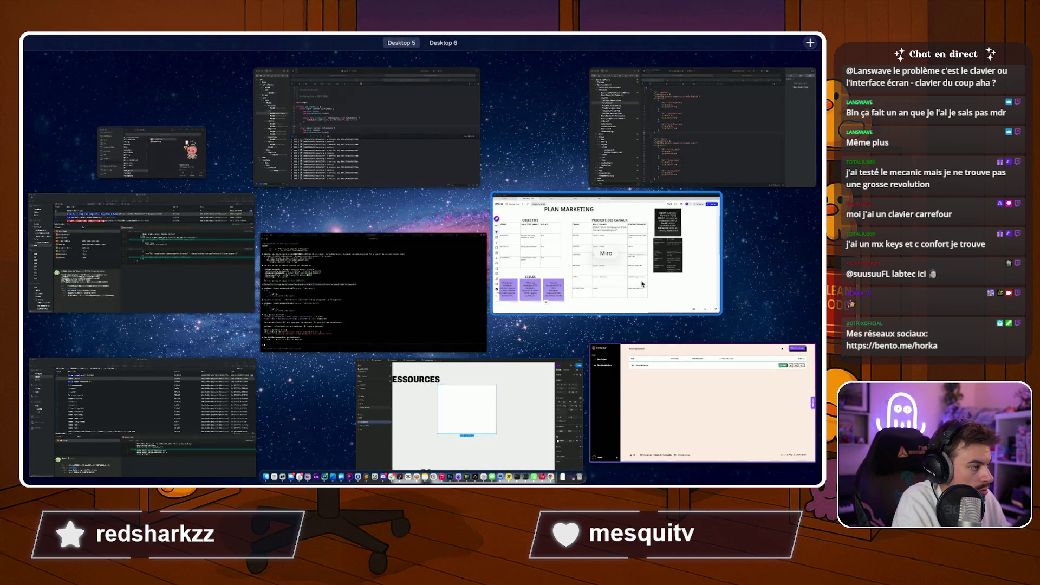
pyautogui.click(568, 241)
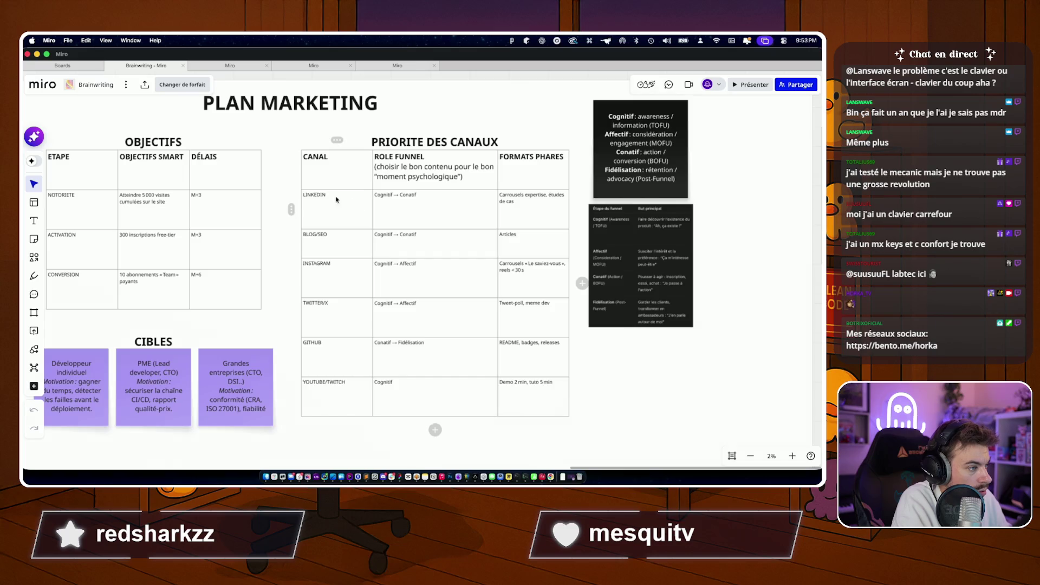
pyautogui.scroll(1, 409, 192)
pyautogui.scroll(-1, 409, 191)
pyautogui.press('super+Tab')
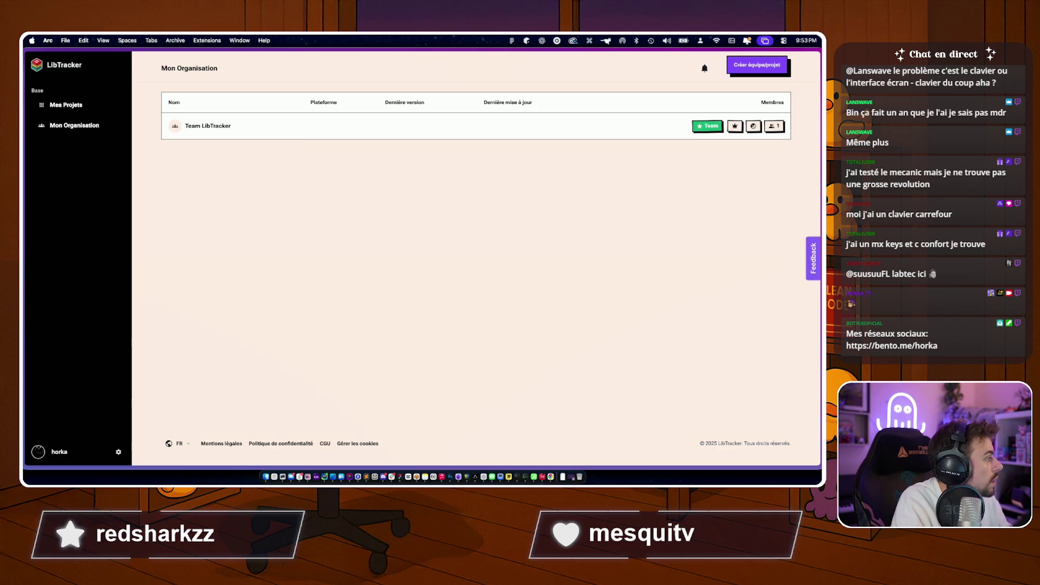
pyautogui.hotkey('ctrl', 'Up')
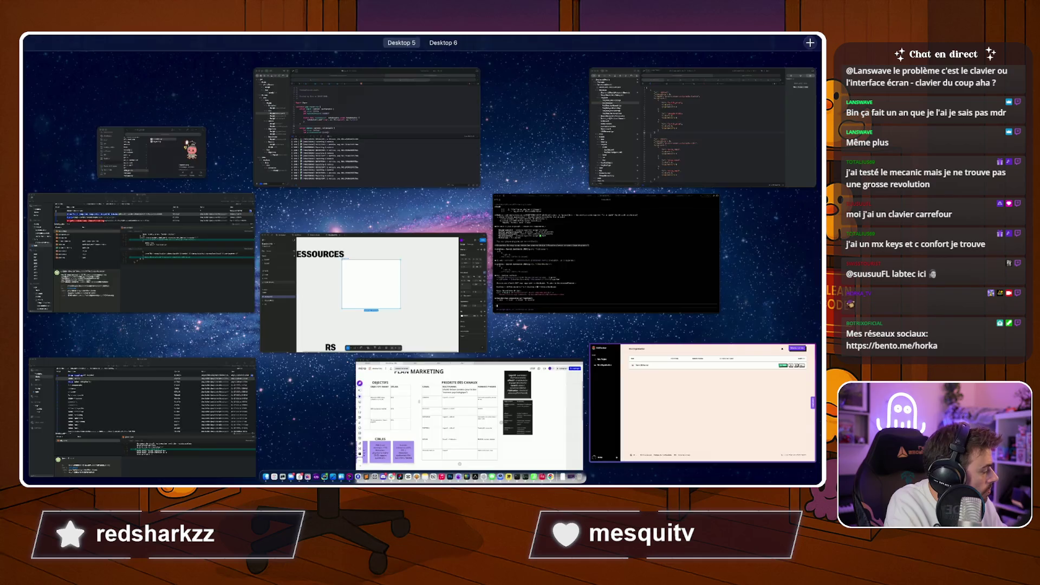
pyautogui.press('Escape')
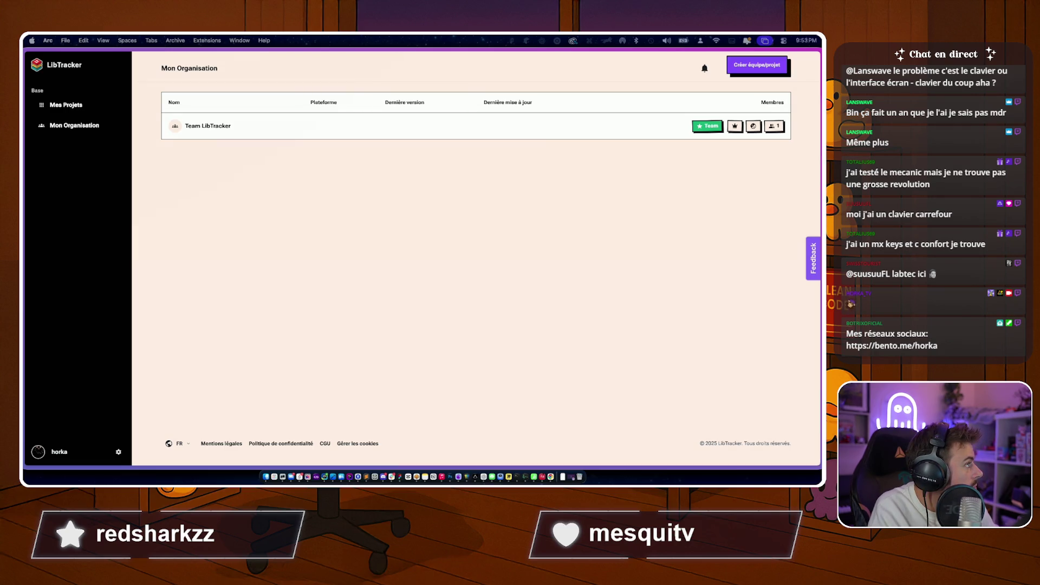
pyautogui.press('super+Tab')
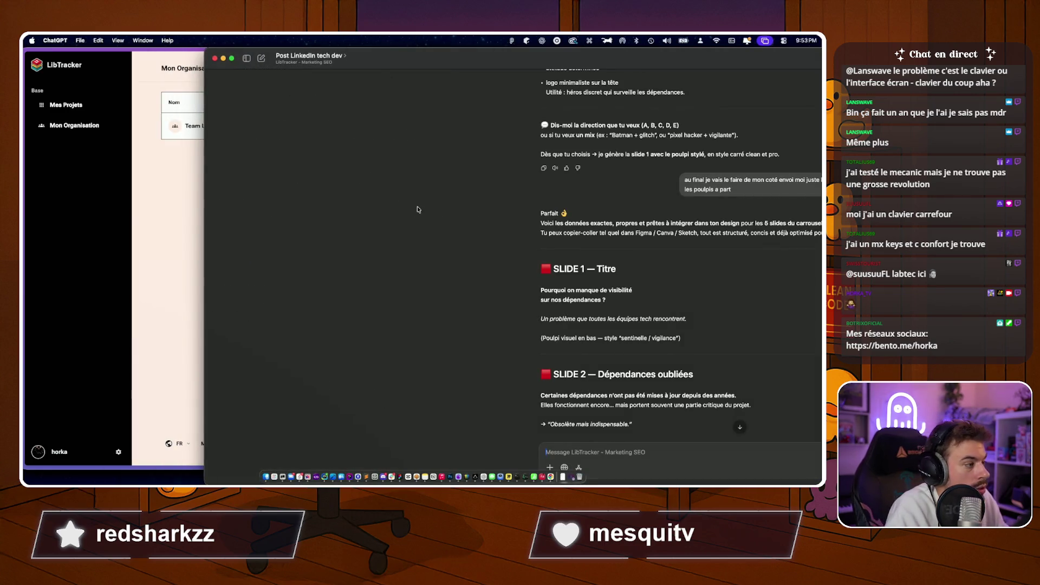
# Maximise ChatGPT to read the LinkedIn slide texts, then return to Figma's Ressources frame.
pyautogui.doubleClick(458, 57)
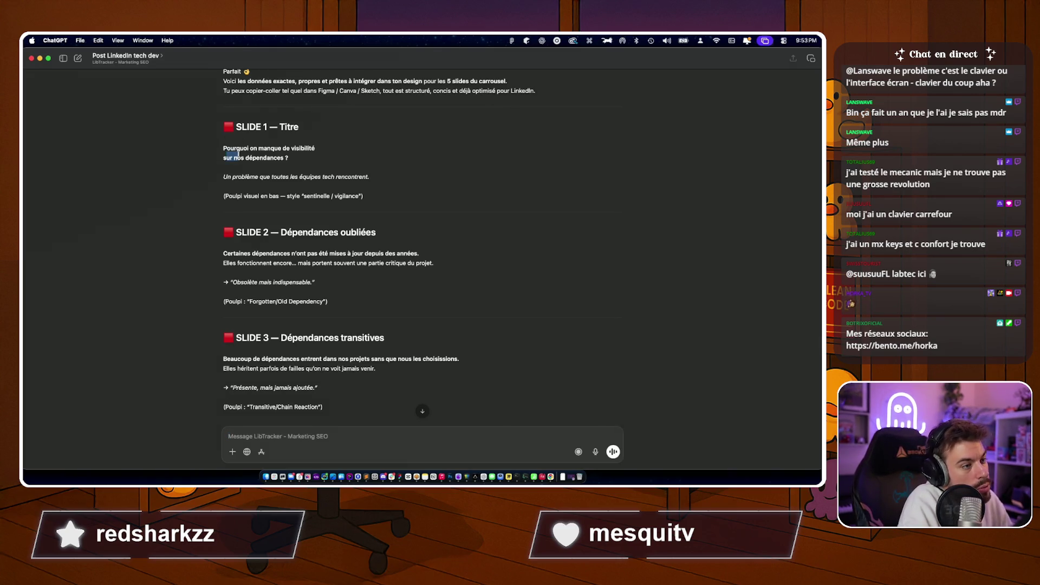
pyautogui.press('super+Tab')
pyautogui.press('super+Tab')
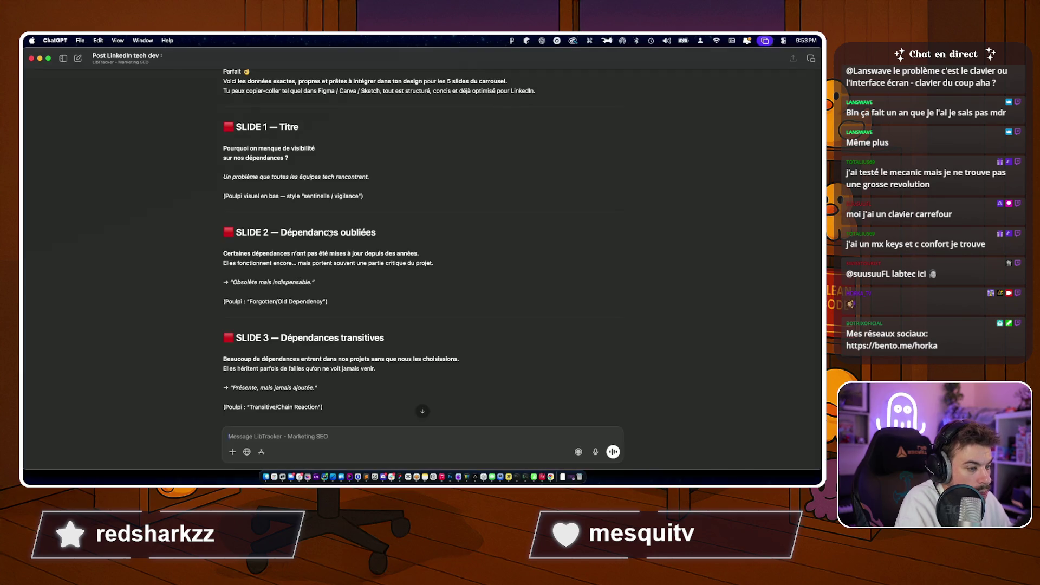
pyautogui.press('super+Tab')
pyautogui.press('super+Tab')
pyautogui.scroll(-3, 335, 209)
pyautogui.moveTo(335, 209); pyautogui.dragTo(353, 203)
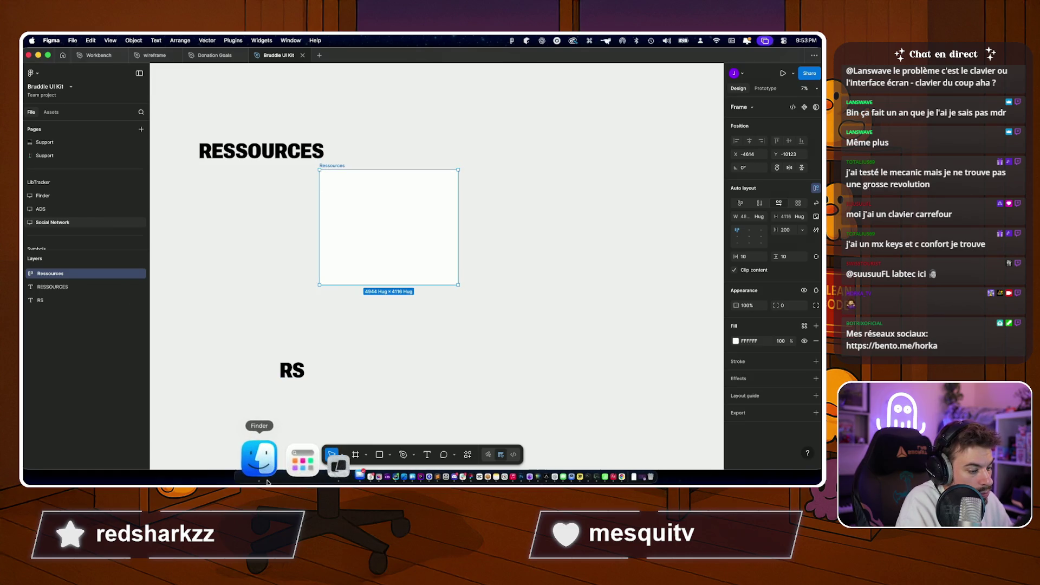
# Drag inspect.png and oh_no.png from Finder into the Ressources frame.
pyautogui.click(266, 477)
pyautogui.click(447, 285)
pyautogui.moveTo(455, 260)
pyautogui.mouseDown()
pyautogui.moveTo(413, 219)
pyautogui.moveTo(409, 270)
pyautogui.mouseUp()
pyautogui.moveTo(439, 307); pyautogui.dragTo(358, 203)
pyautogui.click(353, 188)
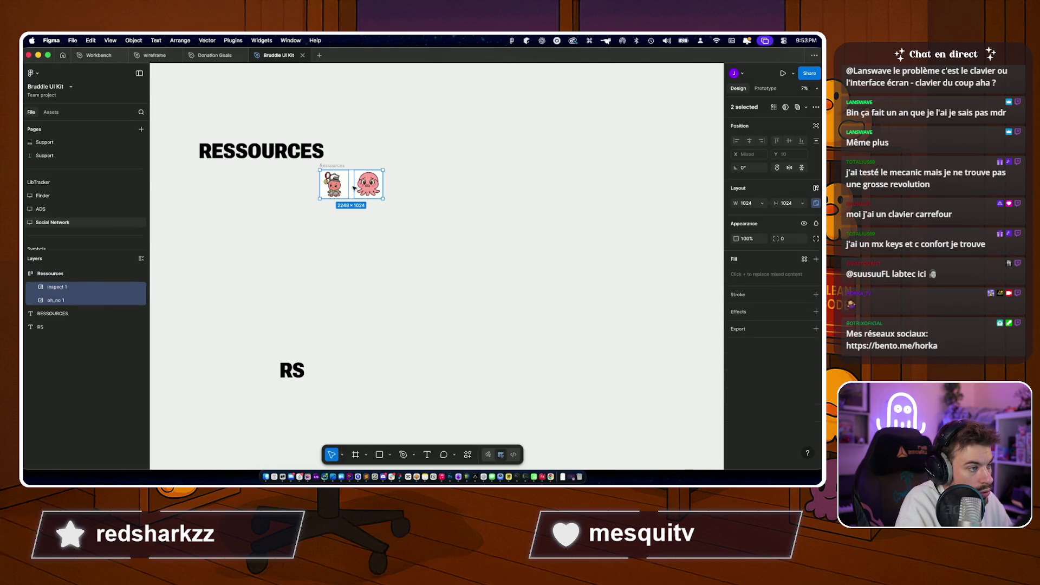
pyautogui.click(342, 270)
# Navigate Finder into poulpi_profil > public to browse the mascot images.
pyautogui.press('super+Tab')
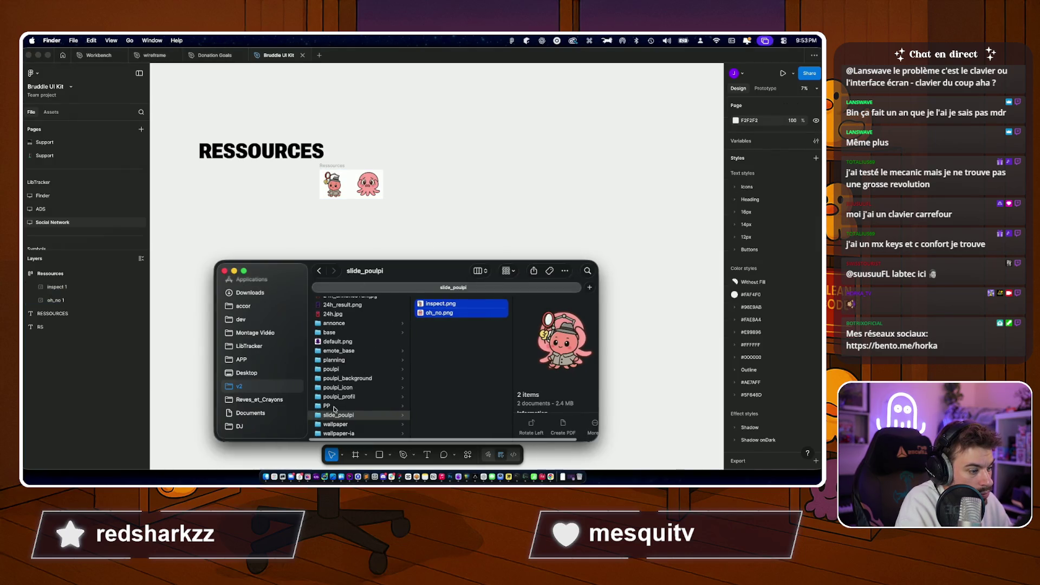
pyautogui.click(333, 397)
pyautogui.press('Right')
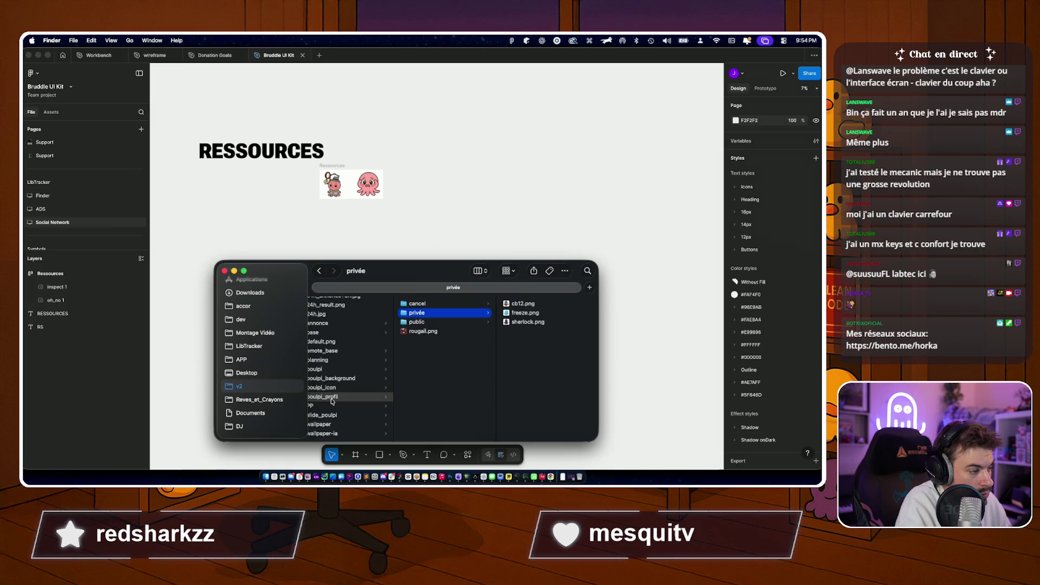
pyautogui.press('Right')
pyautogui.press('Left')
pyautogui.press('Down')
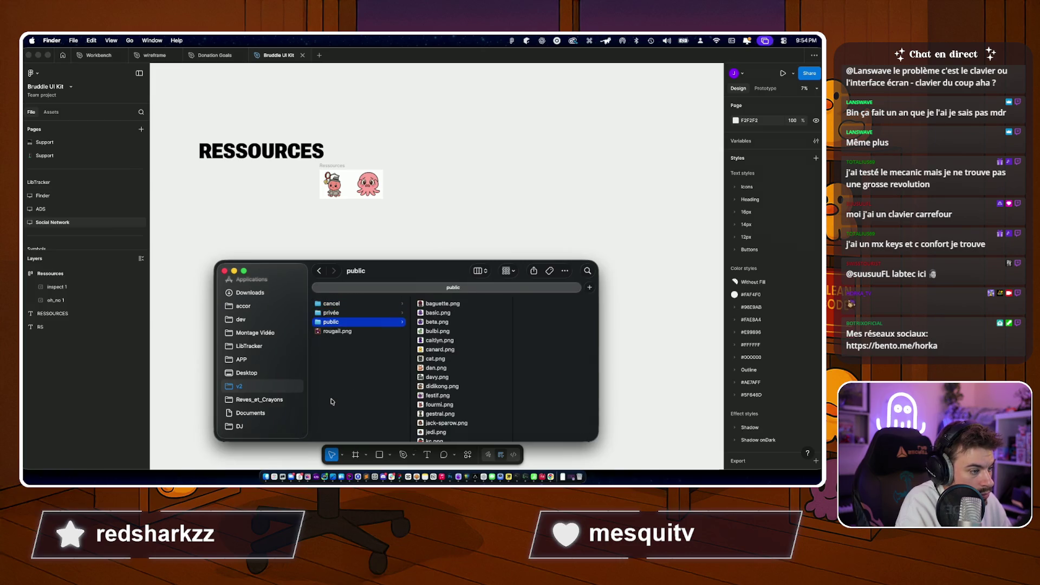
pyautogui.press('Right')
pyautogui.press('Down')
pyautogui.press('Down')
pyautogui.press('Down')
pyautogui.press('Down')
pyautogui.press('Down')
pyautogui.press('Down')
# Add the canard duck, festif party octopus and koala images to the Ressources row.
pyautogui.click(438, 349)
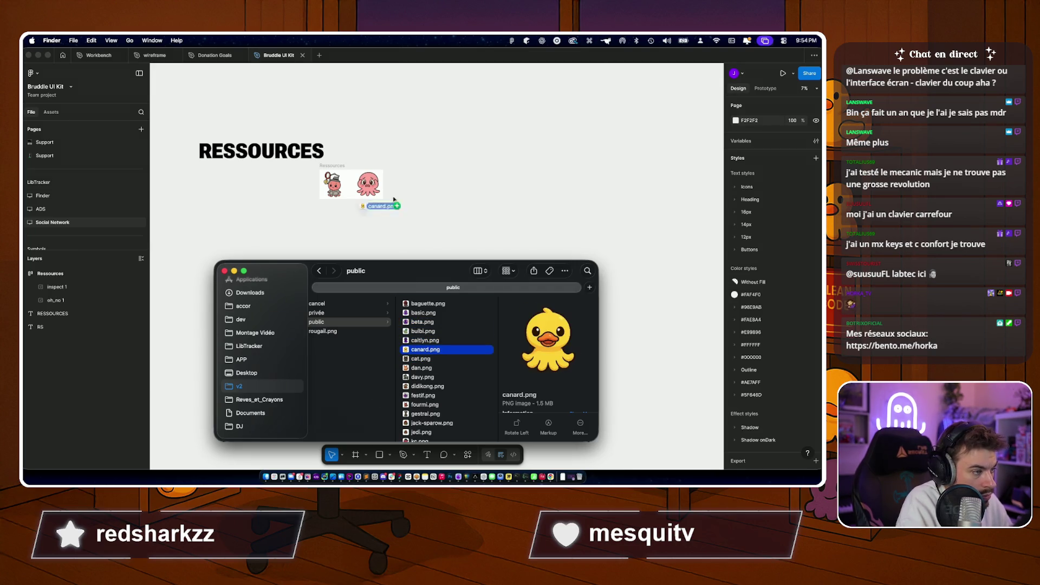
pyautogui.moveTo(438, 350); pyautogui.dragTo(382, 185)
pyautogui.press('Down')
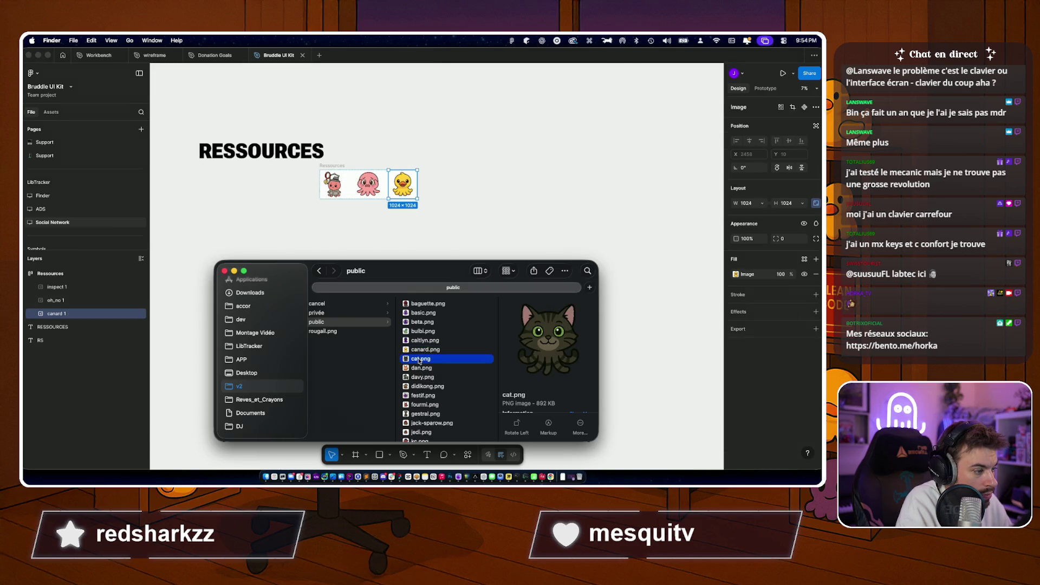
pyautogui.press('Down')
pyautogui.press('space')
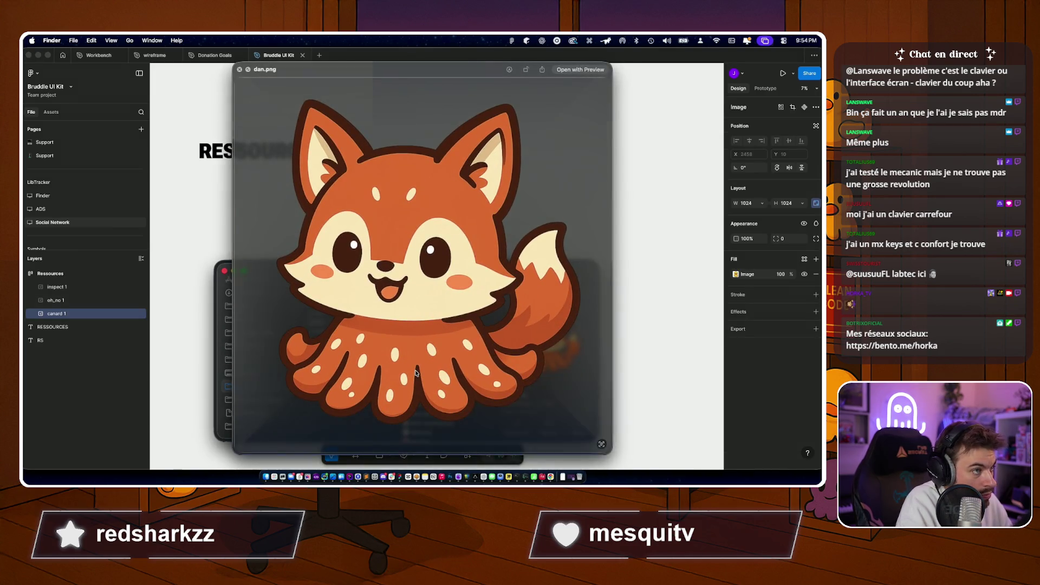
pyautogui.press('space')
pyautogui.press('Down')
pyautogui.press('Down')
pyautogui.press('Down')
pyautogui.press('Down')
pyautogui.press('Up')
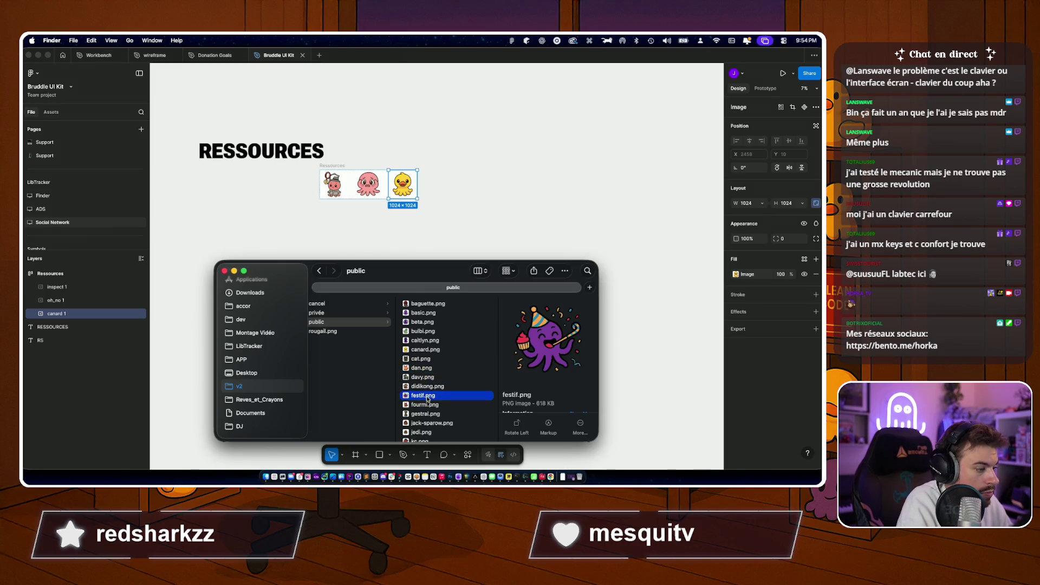
pyautogui.moveTo(428, 397); pyautogui.dragTo(406, 180)
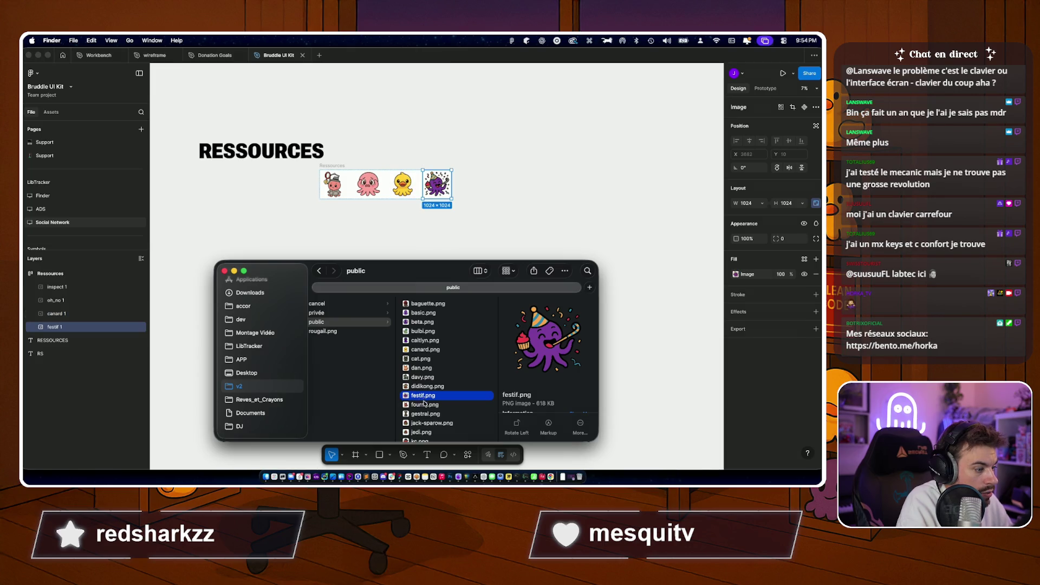
pyautogui.press('Down')
pyautogui.press('Down')
pyautogui.press('Down')
pyautogui.press('Down')
pyautogui.press('Down')
pyautogui.press('Down')
pyautogui.press('Down')
pyautogui.press('Up')
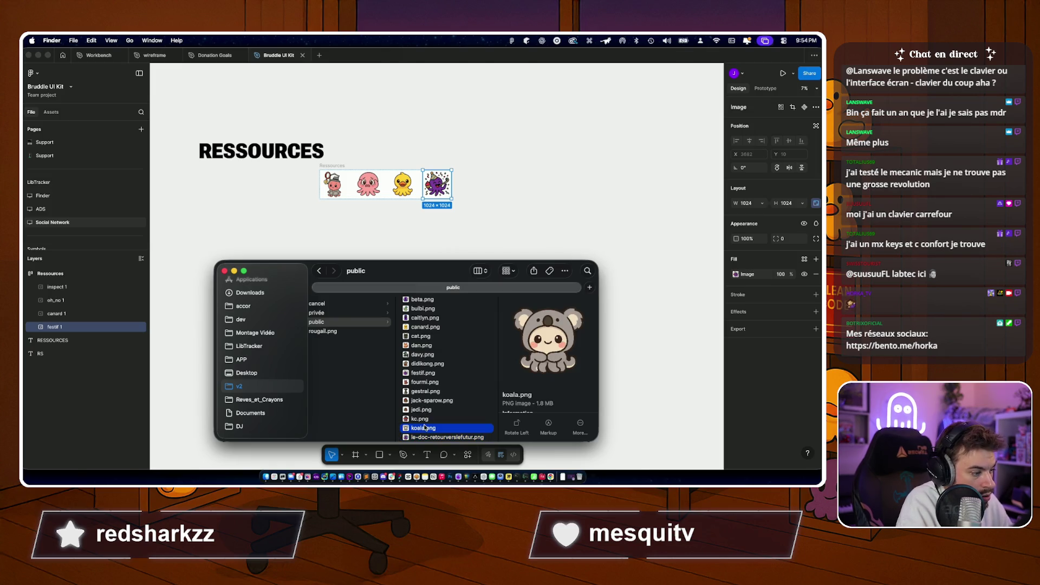
pyautogui.moveTo(424, 429); pyautogui.dragTo(437, 182)
pyautogui.scroll(-4, 426, 354)
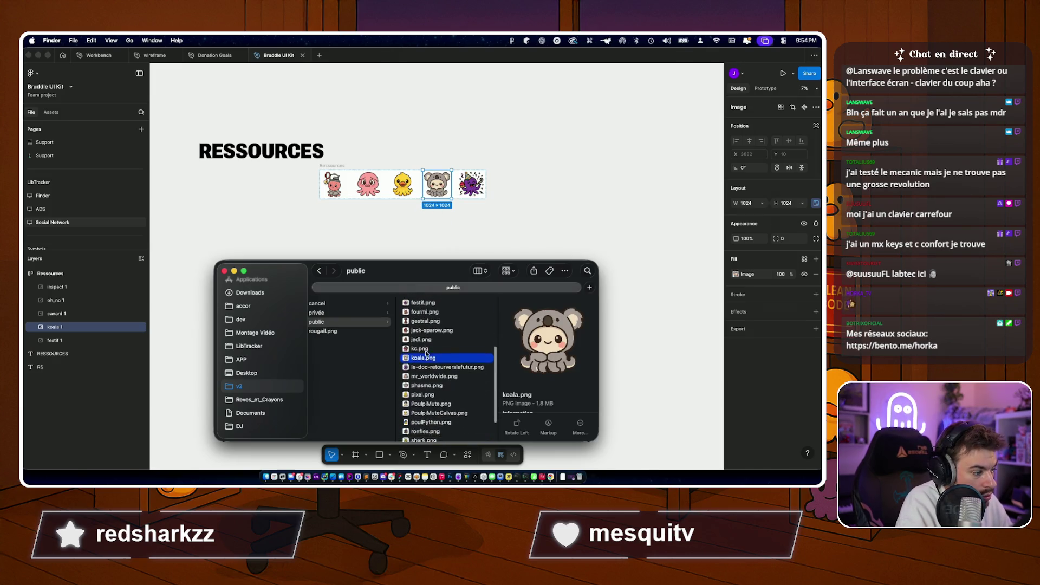
# Add the yeti image, then the freeze image from the privée folder, to the row.
pyautogui.press('Down')
pyautogui.press('Down')
pyautogui.press('Down')
pyautogui.press('Up')
pyautogui.press('Up')
pyautogui.press('Up')
pyautogui.press('Down')
pyautogui.press('Down')
pyautogui.press('Down')
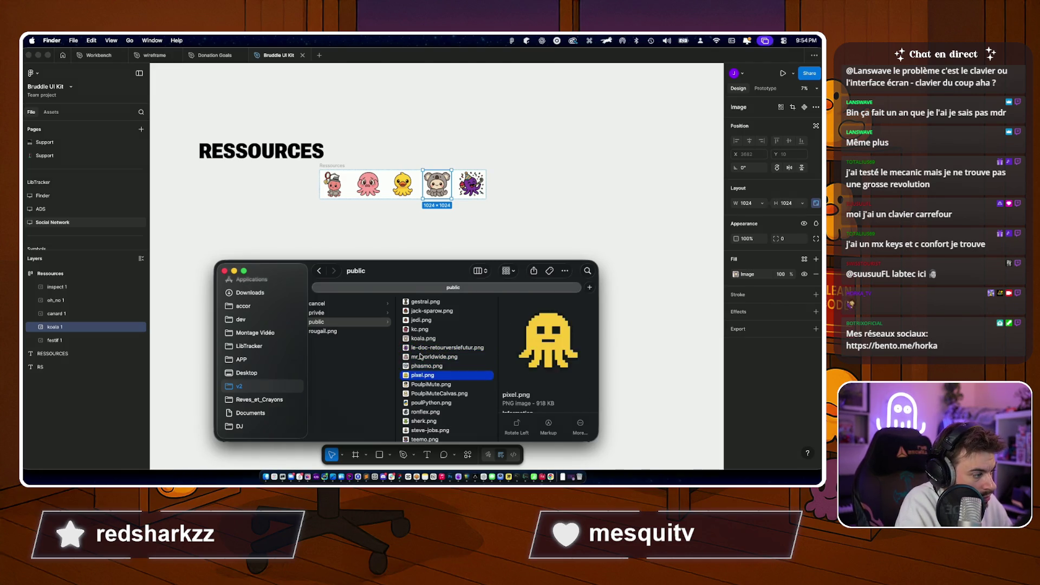
pyautogui.press('Down')
pyautogui.press('Down')
pyautogui.press('Down')
pyautogui.press('Down')
pyautogui.press('Down')
pyautogui.press('Down')
pyautogui.press('Down')
pyautogui.press('Down')
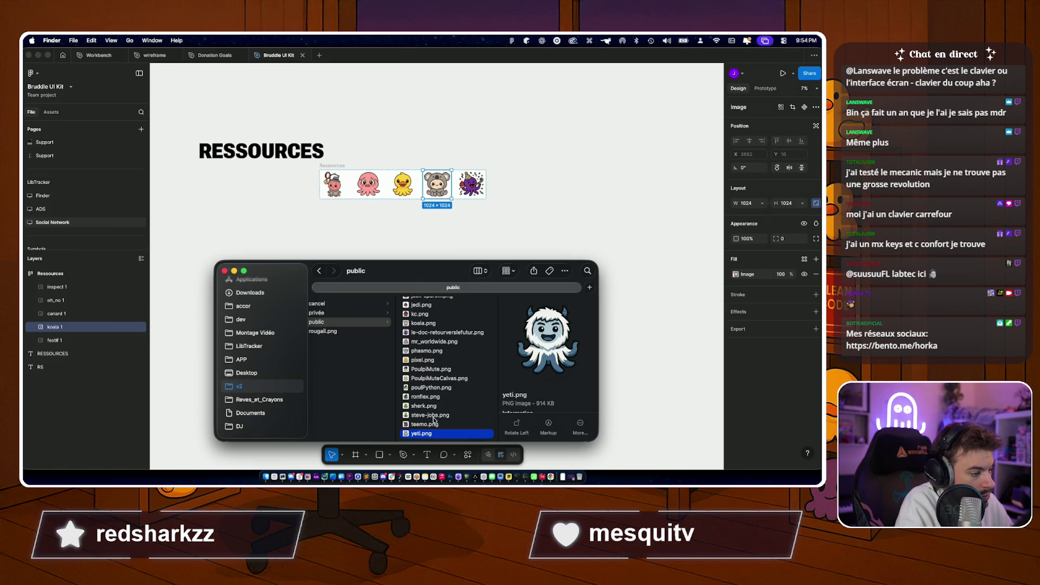
pyautogui.moveTo(418, 436); pyautogui.dragTo(473, 186)
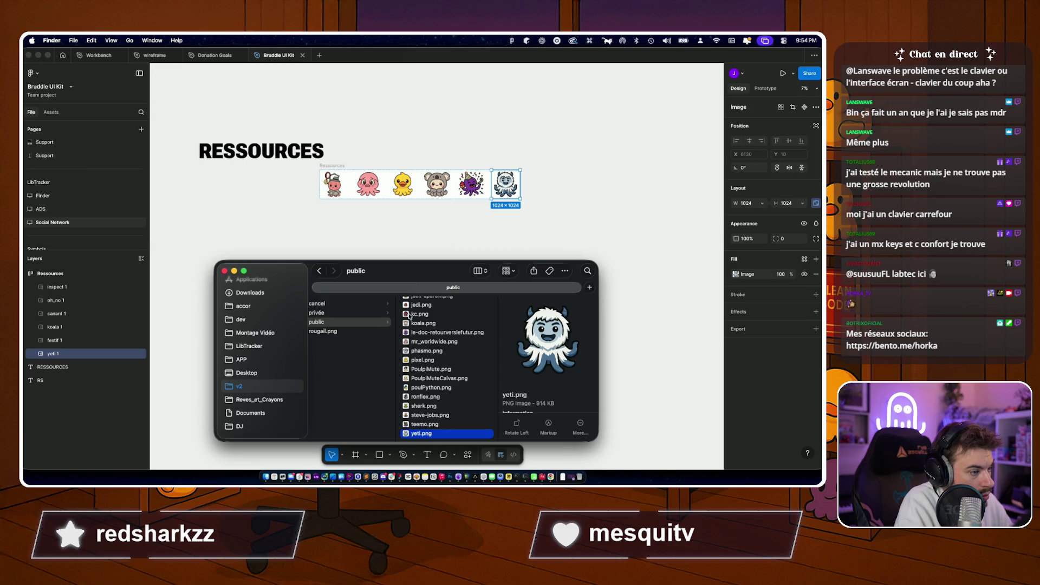
pyautogui.hscroll(-3, 374, 355)
pyautogui.click(352, 314)
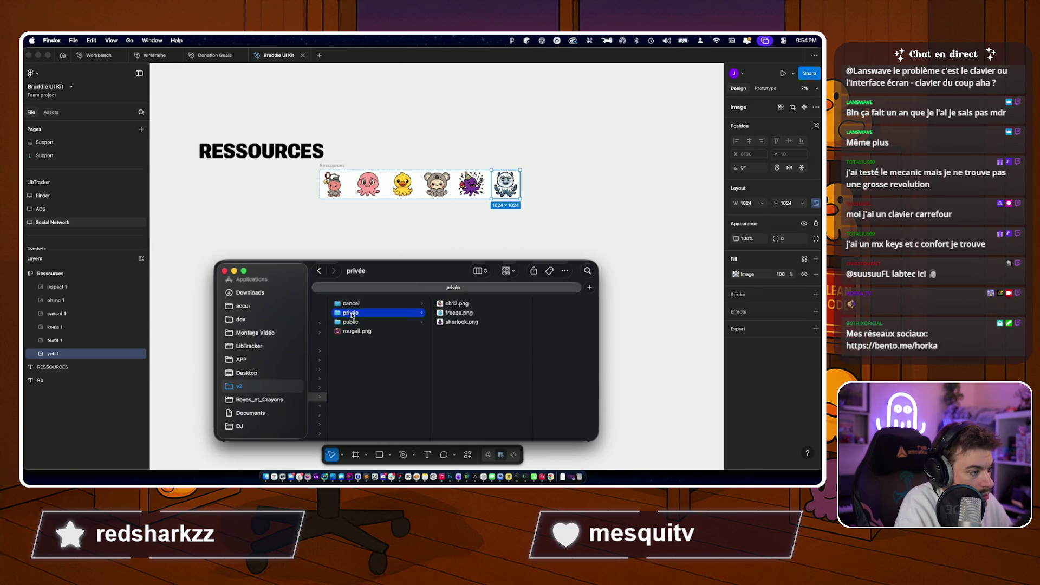
pyautogui.click(455, 313)
pyautogui.click(433, 321)
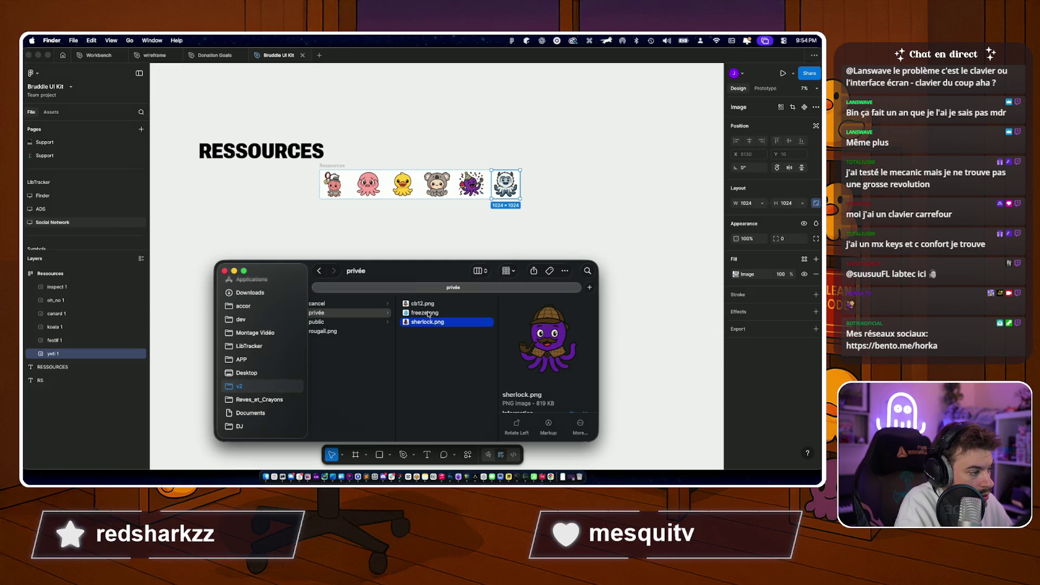
pyautogui.moveTo(429, 314); pyautogui.dragTo(539, 184)
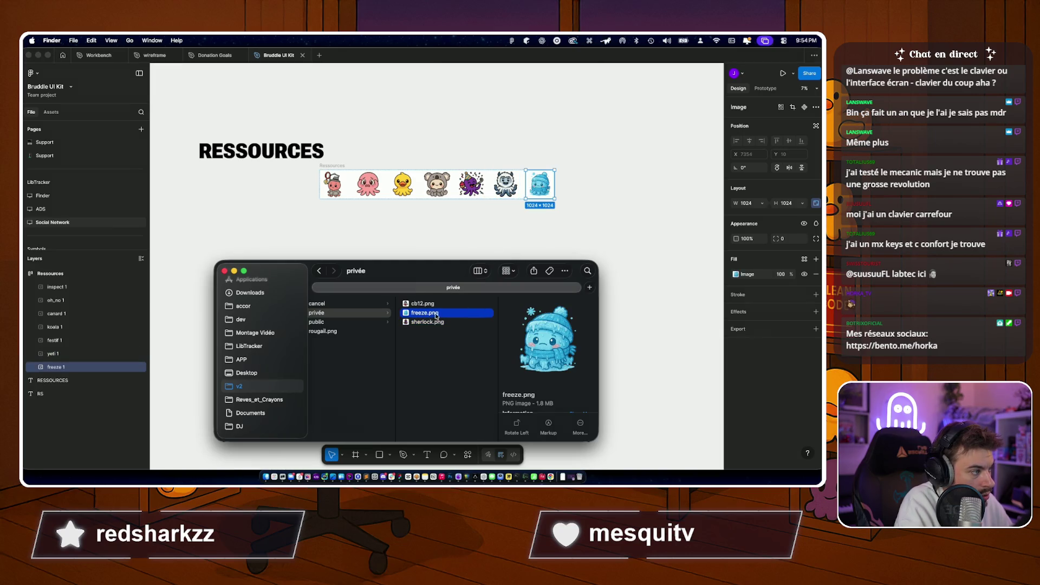
# Select all twelve poulpi_icon images and drop them into the Ressources row.
pyautogui.click(414, 304)
pyautogui.click(414, 324)
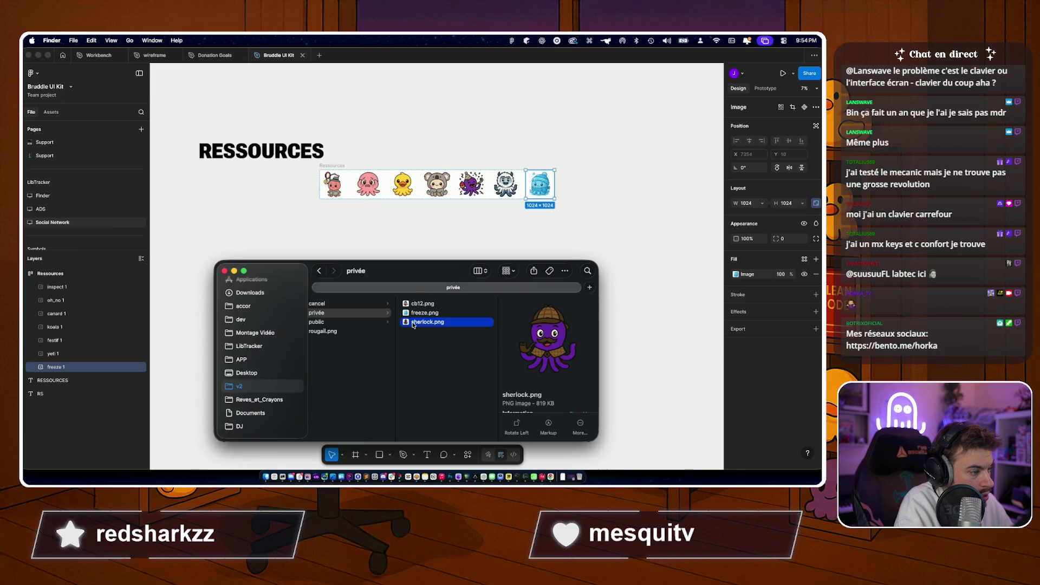
pyautogui.click(396, 339)
pyautogui.hscroll(-3, 365, 366)
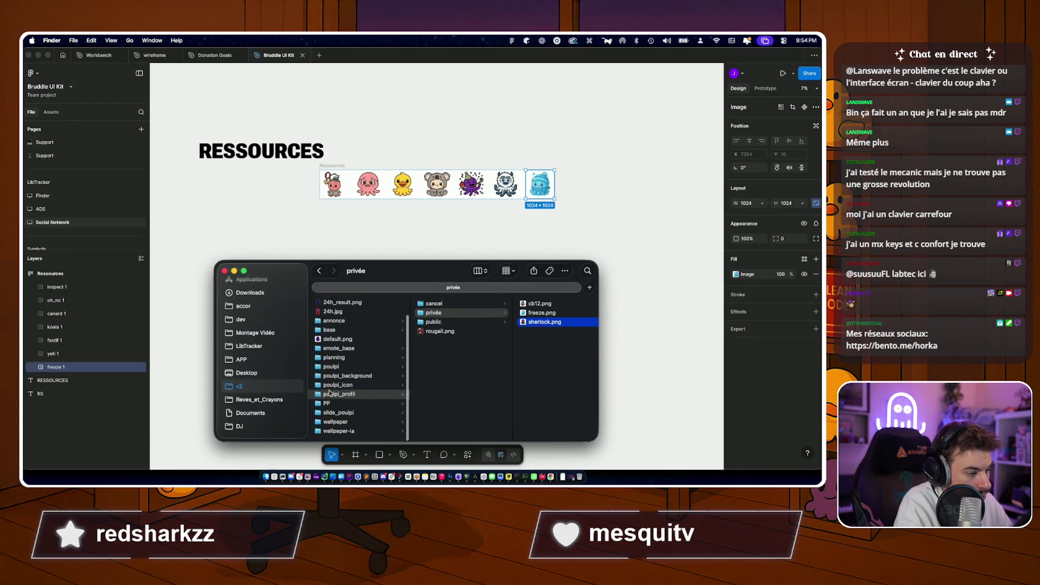
pyautogui.click(337, 388)
pyautogui.click(444, 304)
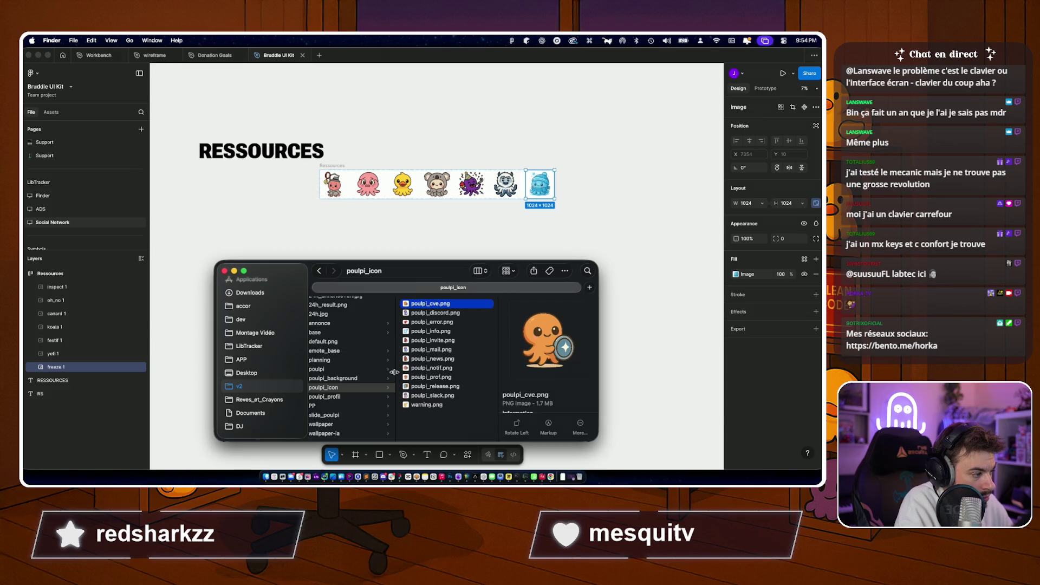
pyautogui.click(430, 314)
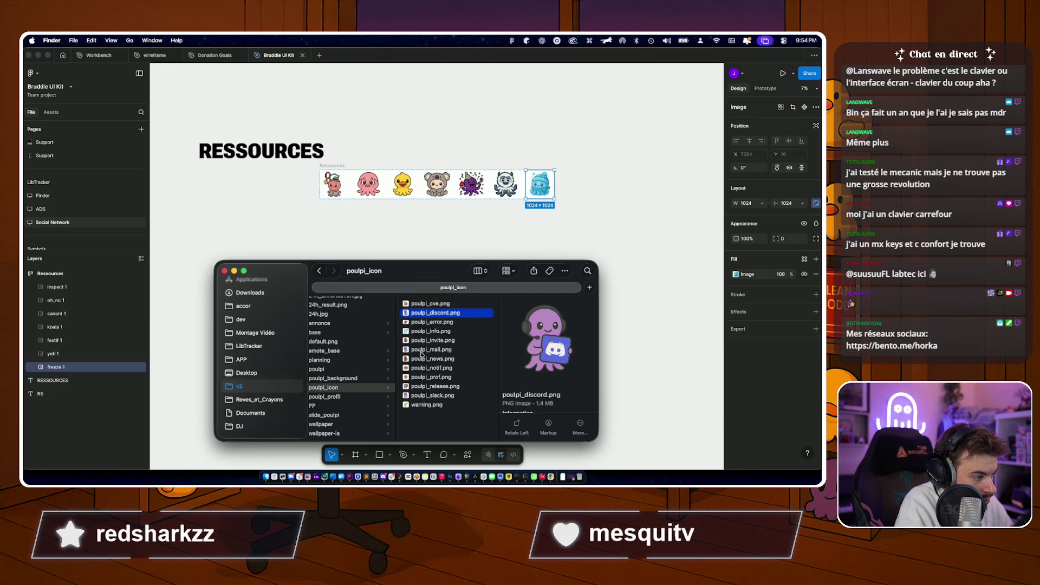
pyautogui.press('Down')
pyautogui.press('Down')
pyautogui.press('Down')
pyautogui.press('Down')
pyautogui.press('Down')
pyautogui.press('Down')
pyautogui.press('Down')
pyautogui.press('Down')
pyautogui.press('Down')
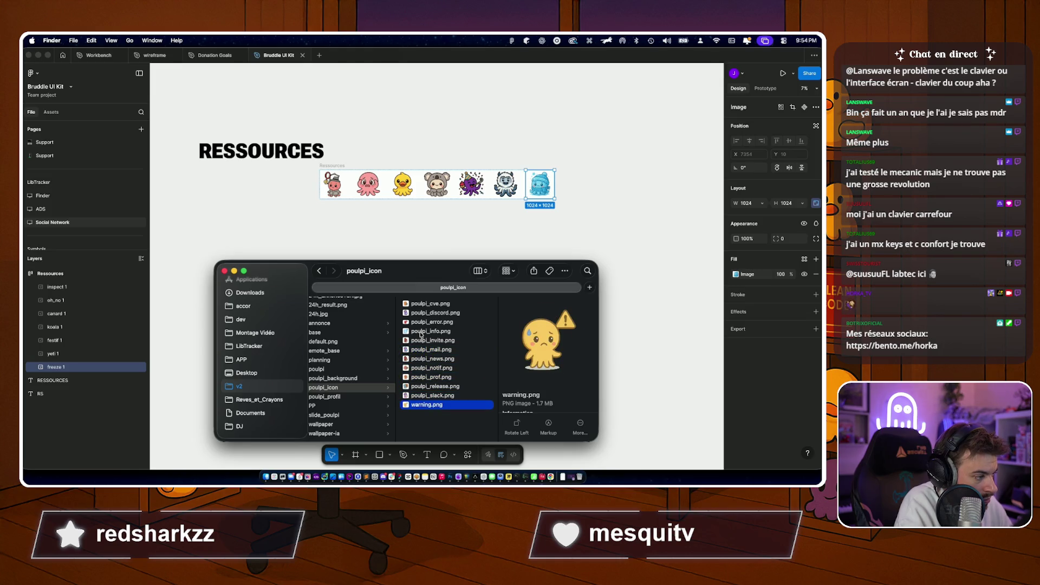
pyautogui.press('super+a')
pyautogui.moveTo(431, 335); pyautogui.dragTo(476, 191)
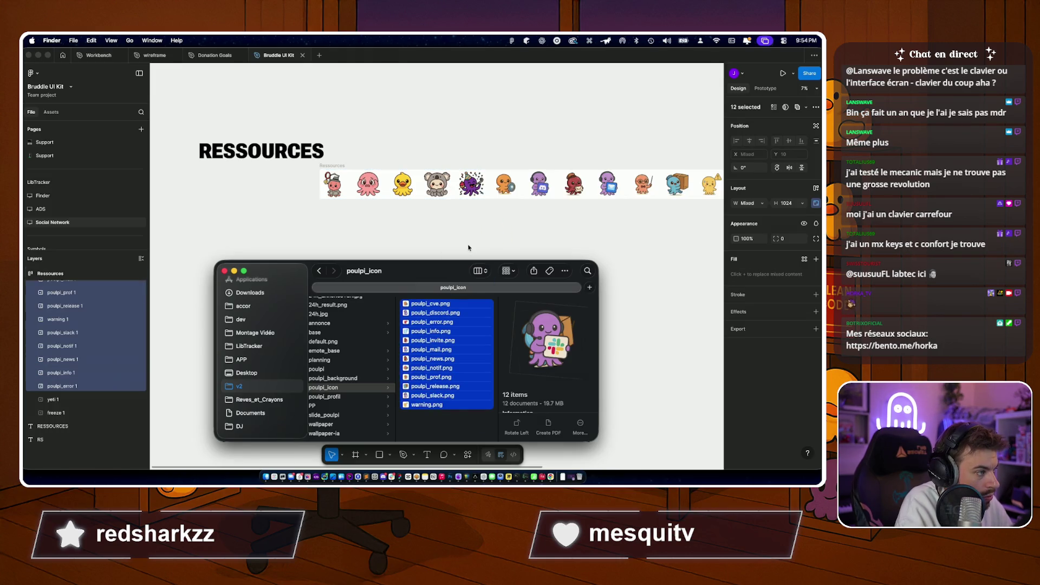
pyautogui.click(469, 248)
pyautogui.hscroll(5, 469, 248)
pyautogui.hscroll(-5, 423, 244)
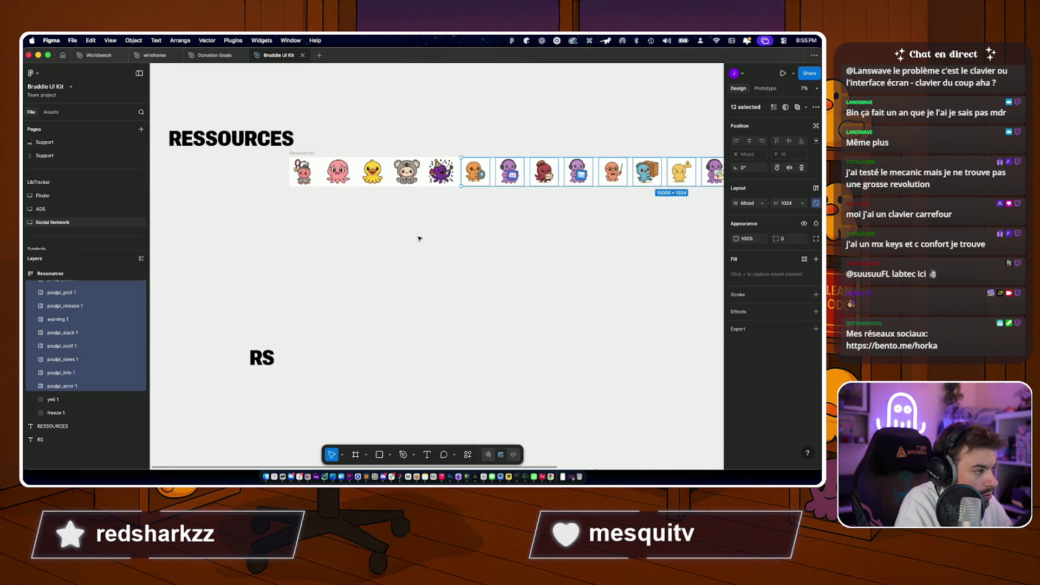
# Narrow the Ressources frame to 8578 × 5732 and stack its mascots vertically.
pyautogui.click(324, 171)
pyautogui.scroll(-5, 447, 179)
pyautogui.moveTo(629, 161)
pyautogui.mouseDown()
pyautogui.moveTo(413, 162)
pyautogui.moveTo(382, 236)
pyautogui.mouseUp()
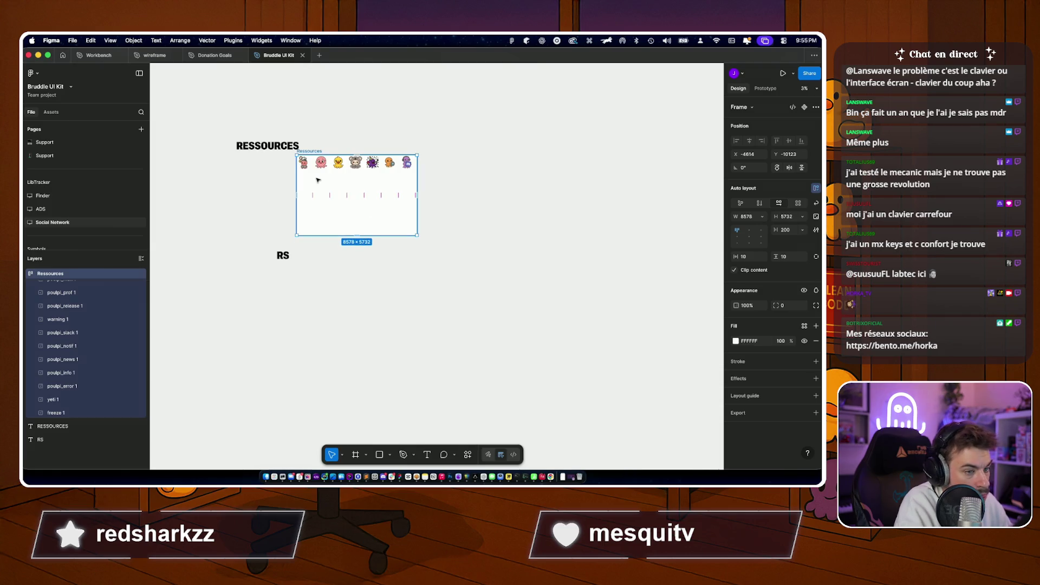
pyautogui.scroll(5, 73, 324)
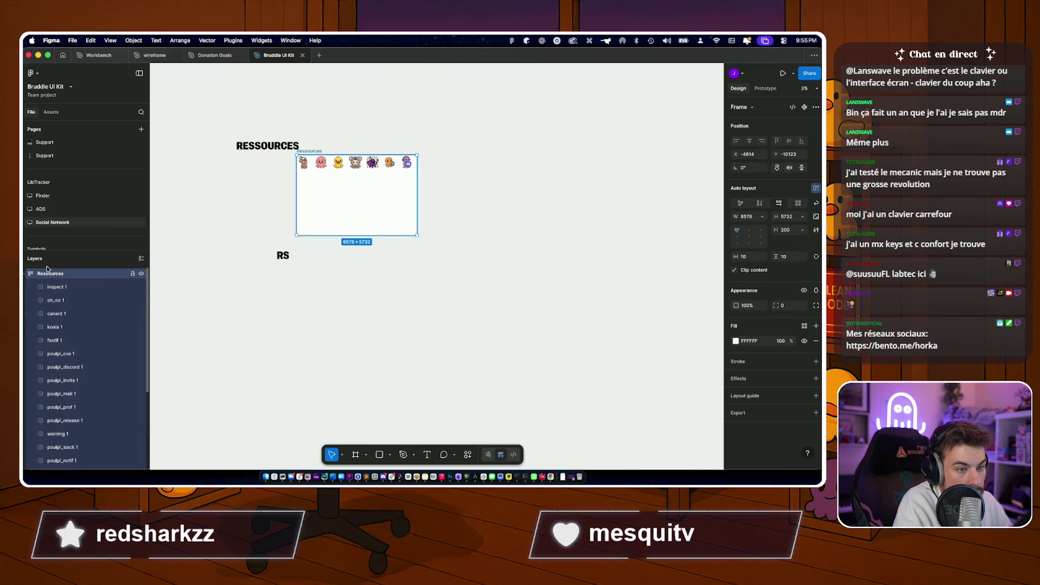
pyautogui.click(760, 203)
# Switch the Ressources frame to a grid layout with six columns, keeping fixed width.
pyautogui.click(738, 204)
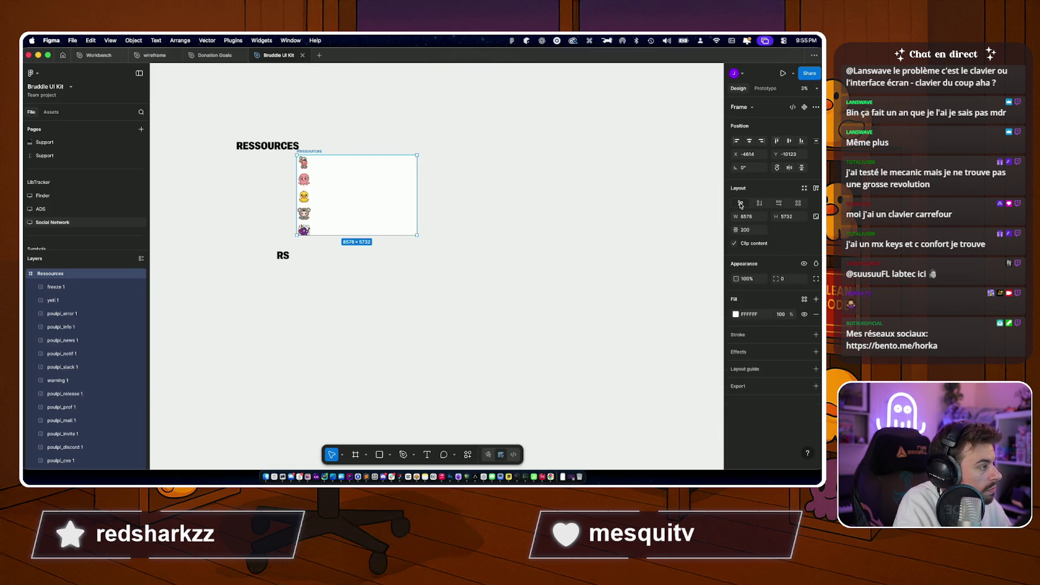
pyautogui.click(799, 204)
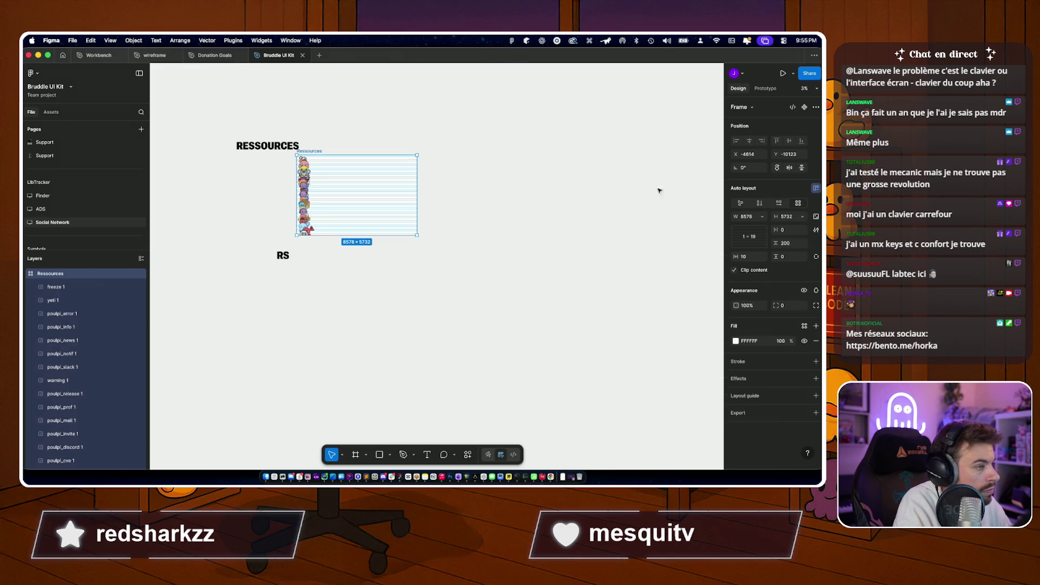
pyautogui.click(442, 218)
pyautogui.click(412, 204)
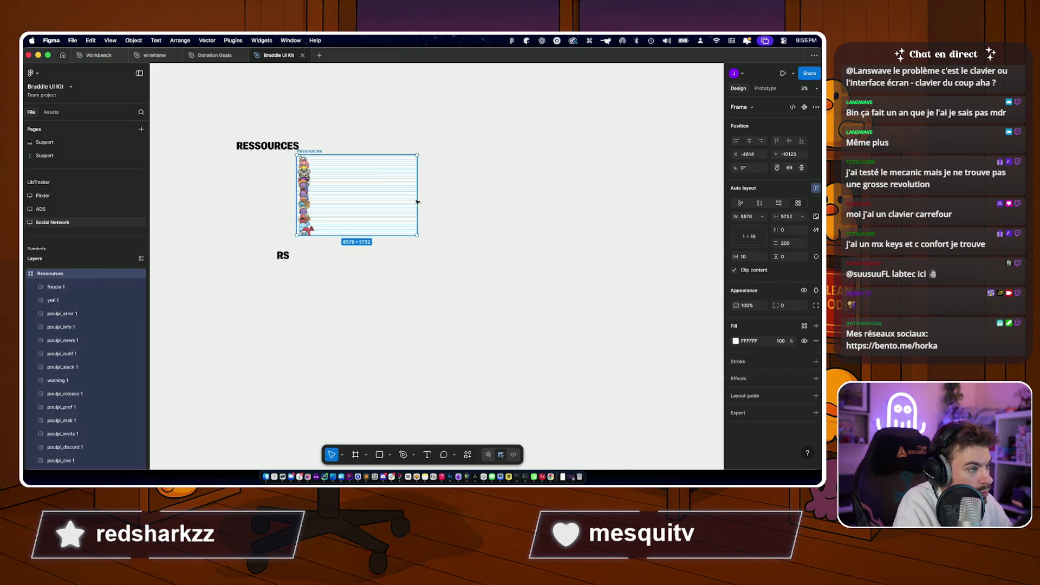
pyautogui.click(760, 218)
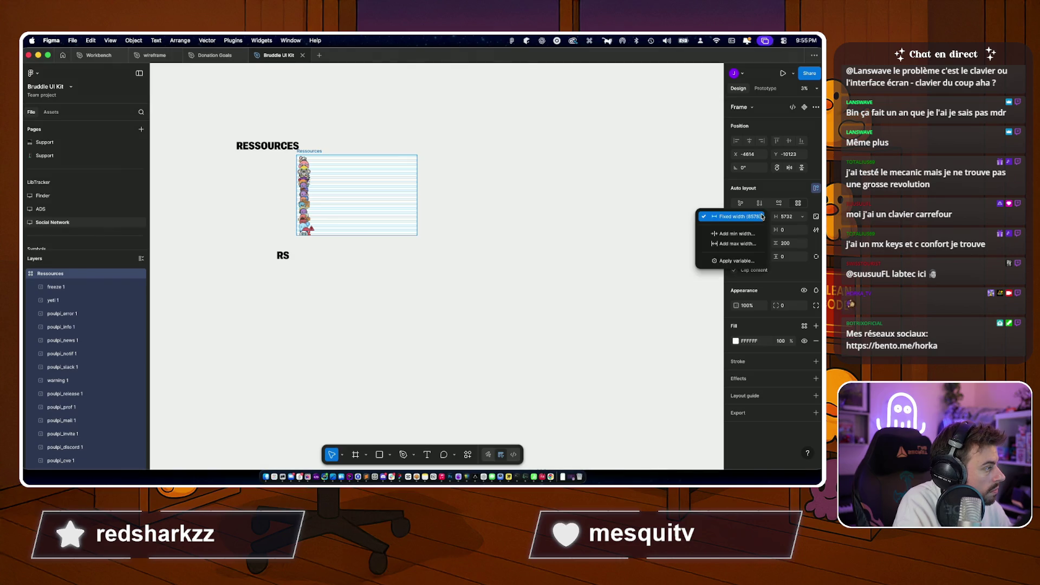
pyautogui.click(755, 218)
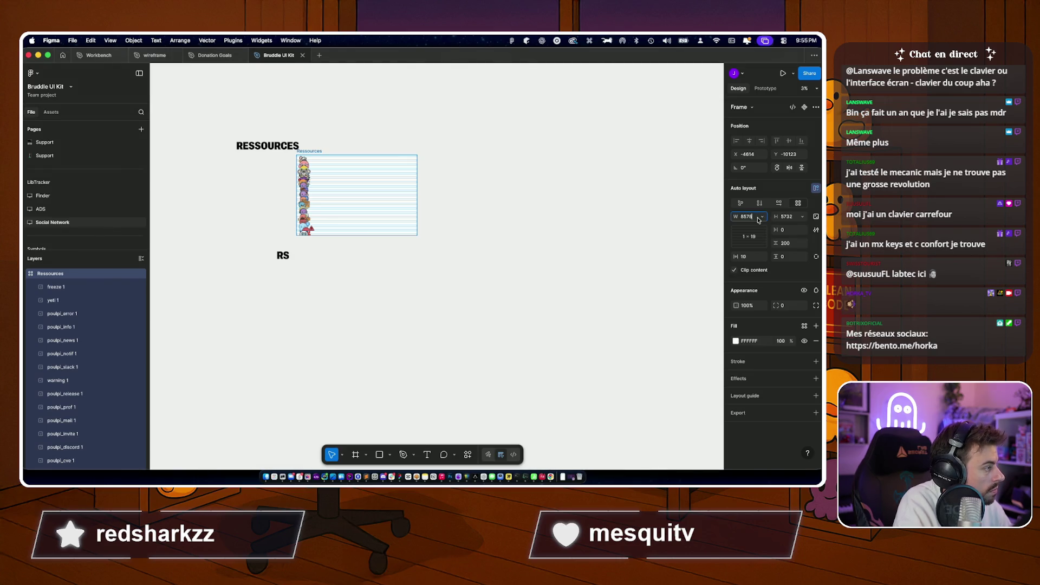
pyautogui.click(746, 217)
pyautogui.click(752, 238)
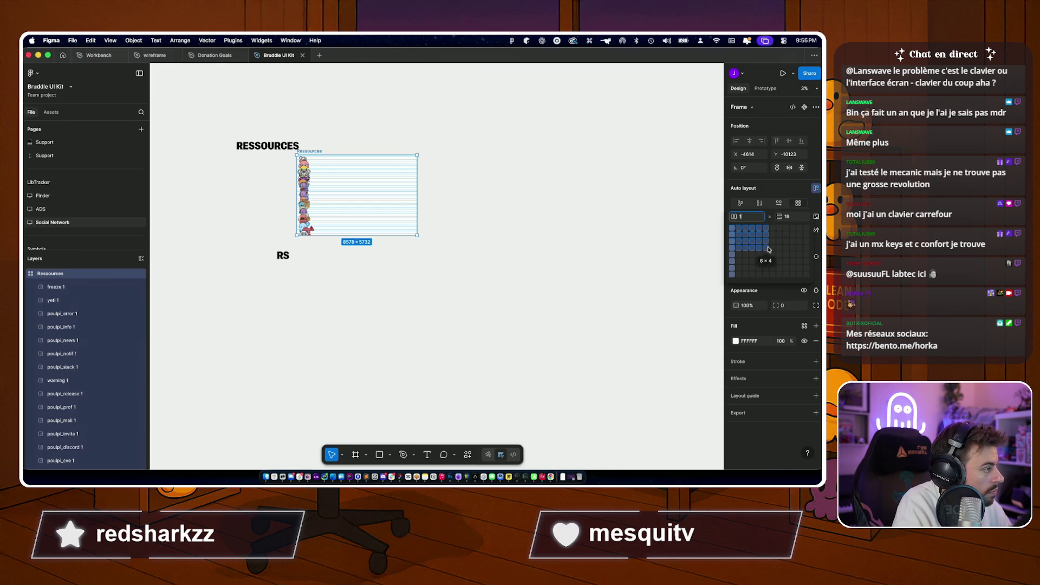
pyautogui.click(763, 248)
pyautogui.scroll(3, 589, 254)
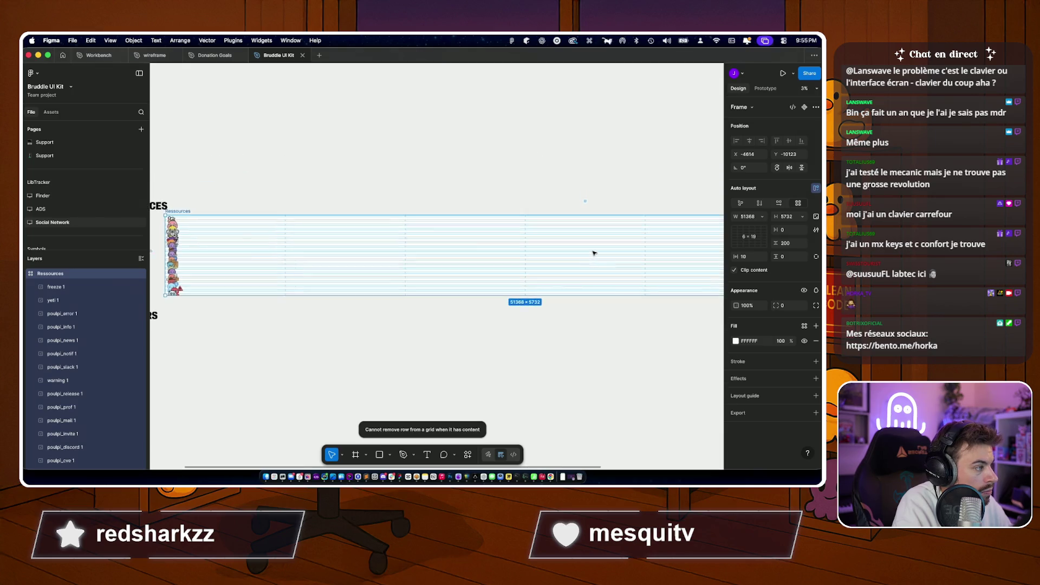
# Enable Clip content on the Ressources frame and reapply auto layout.
pyautogui.click(87, 313)
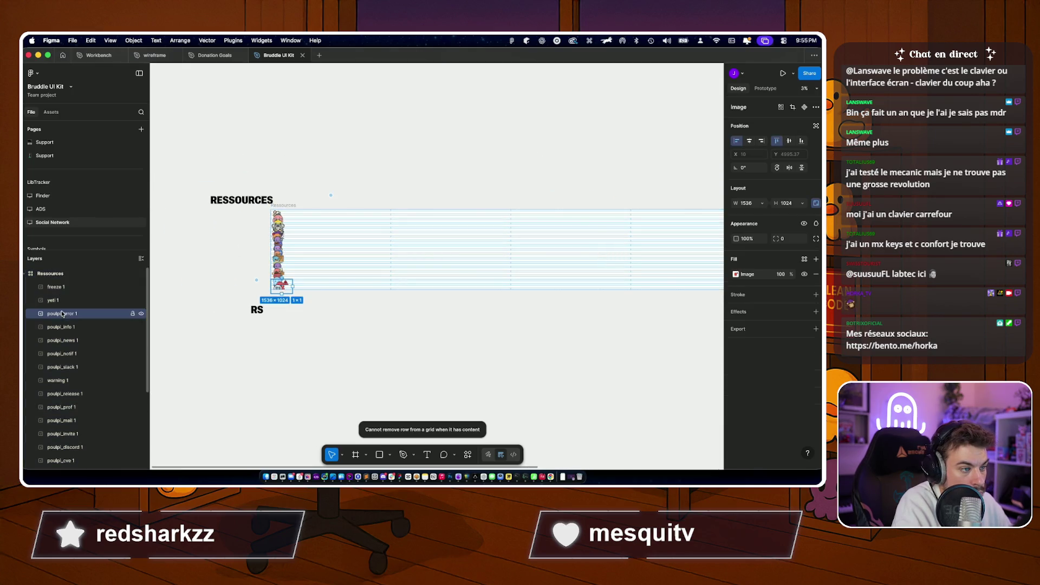
pyautogui.click(67, 273)
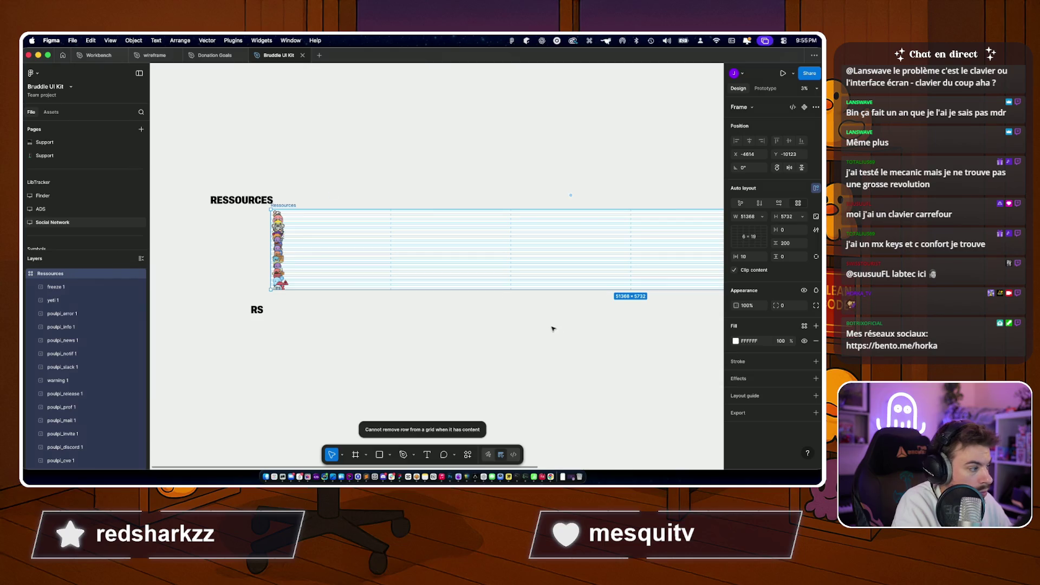
pyautogui.click(736, 271)
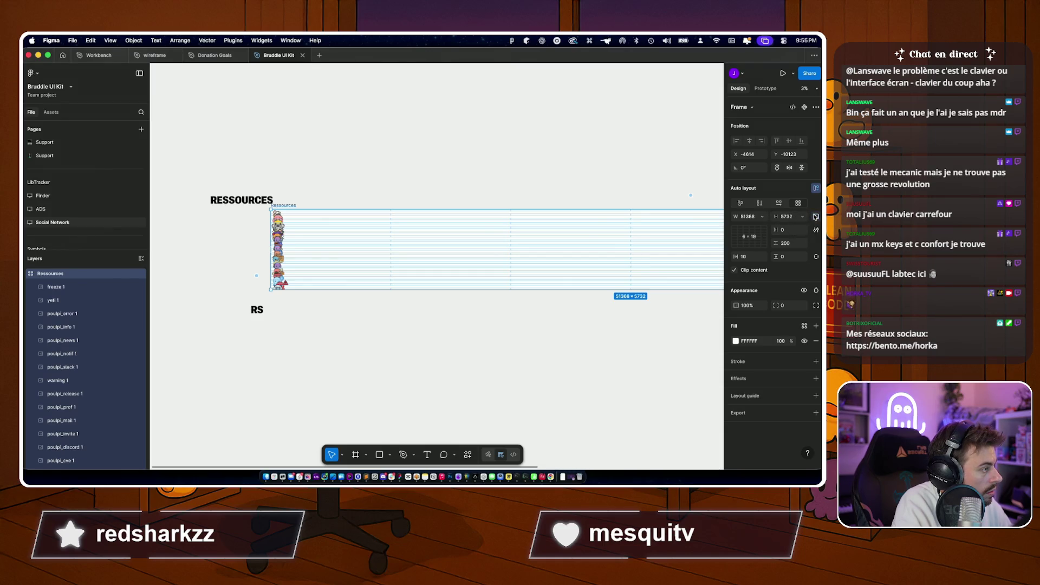
pyautogui.click(815, 189)
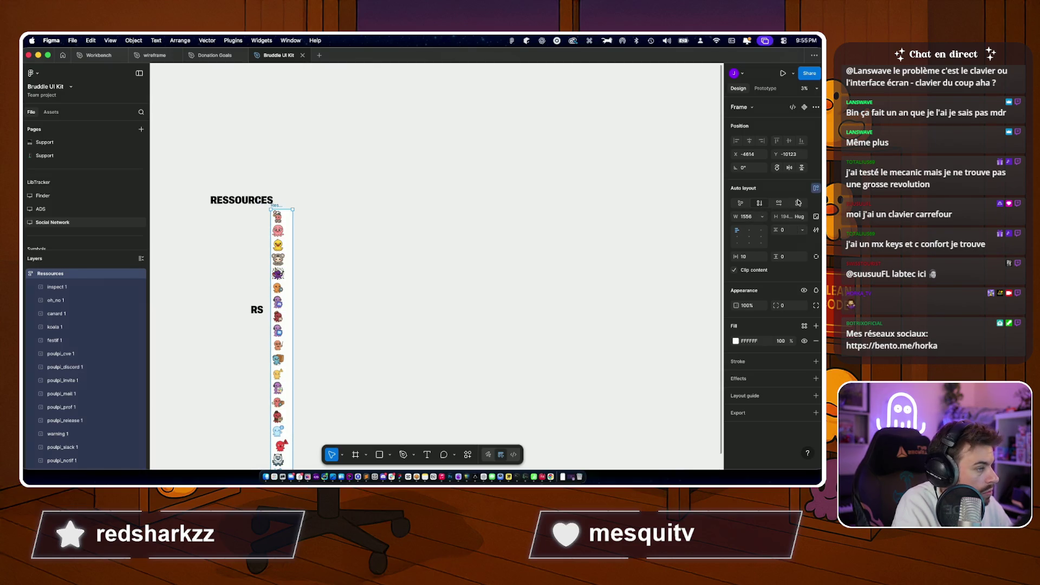
# Set the Ressources frame back to a grid layout with seven columns.
pyautogui.click(800, 206)
pyautogui.click(802, 217)
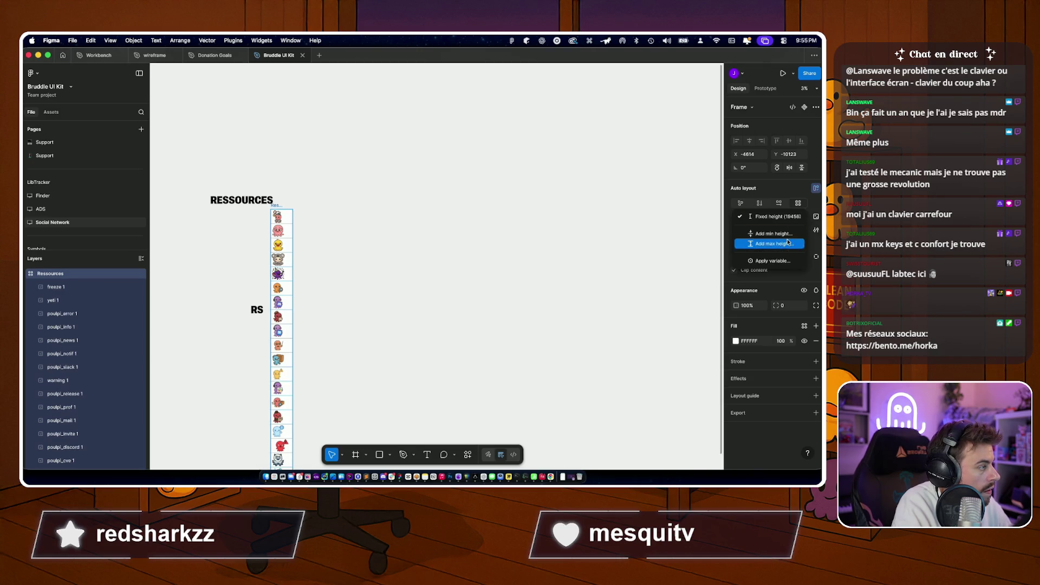
pyautogui.press('Escape')
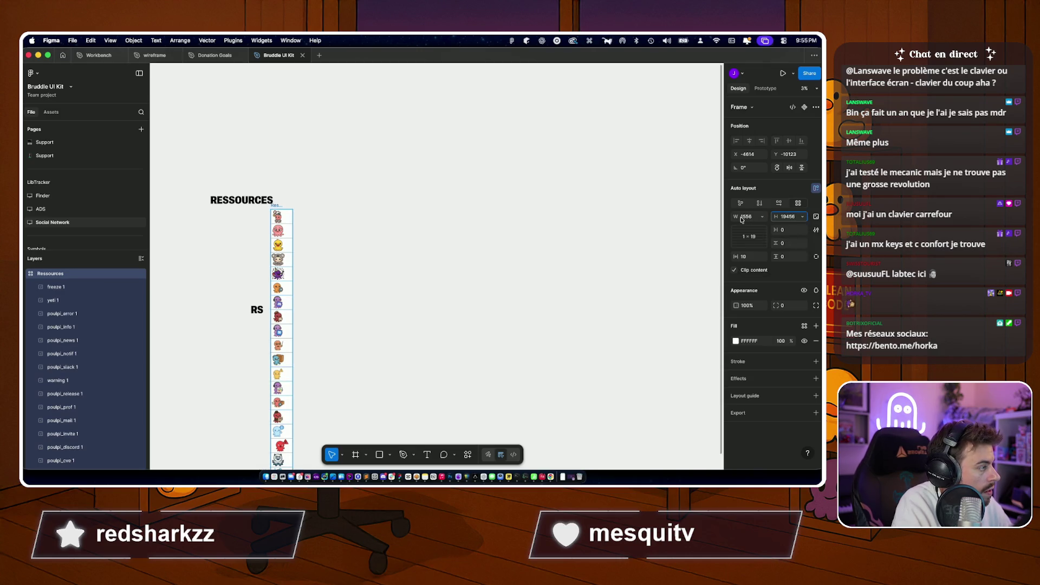
pyautogui.click(748, 237)
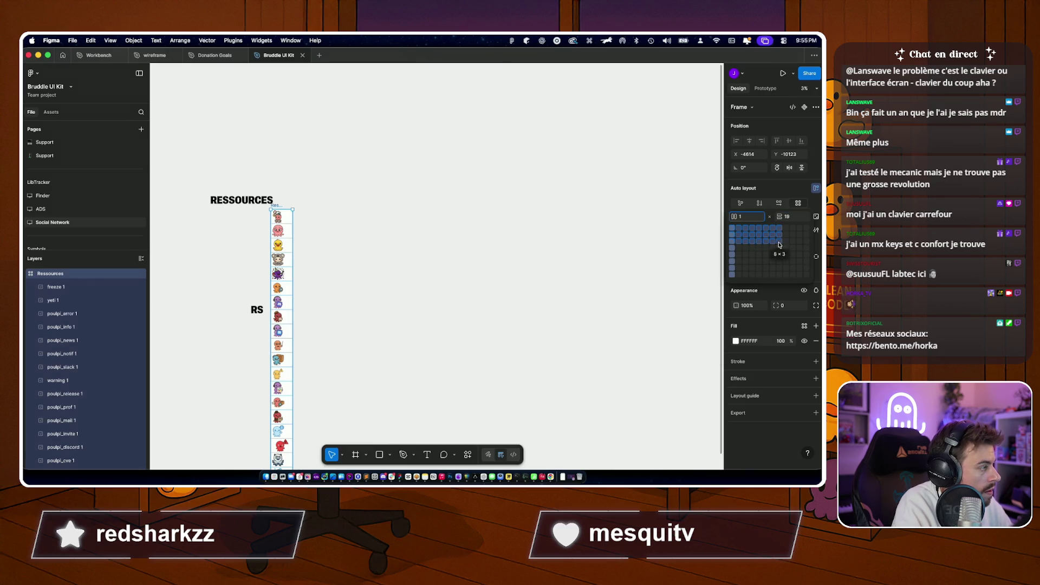
pyautogui.click(765, 242)
pyautogui.scroll(-5, 507, 290)
pyautogui.scroll(5, 507, 290)
pyautogui.scroll(-3, 488, 309)
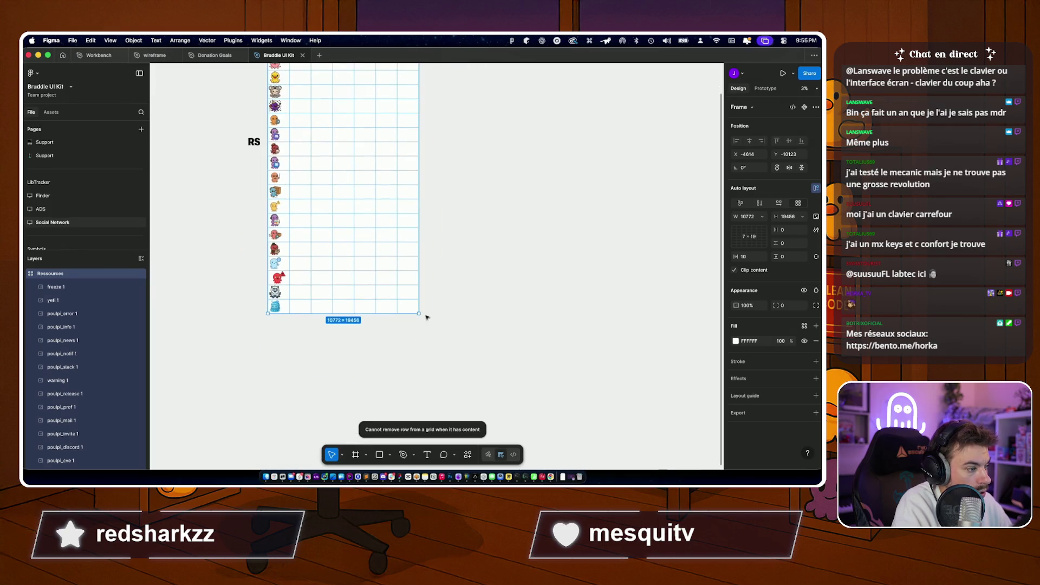
pyautogui.moveTo(419, 314); pyautogui.dragTo(432, 114)
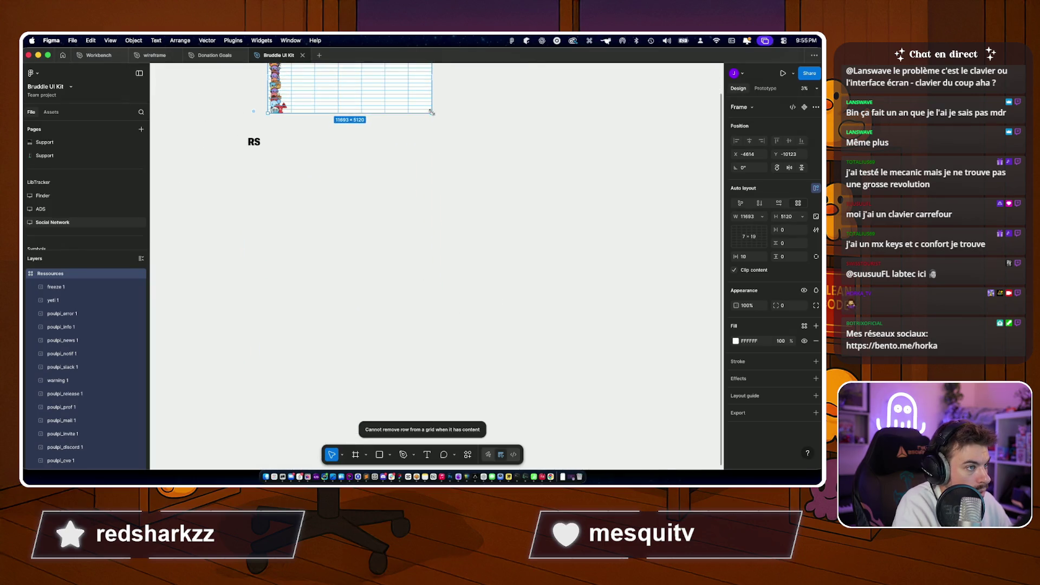
pyautogui.scroll(5, 432, 115)
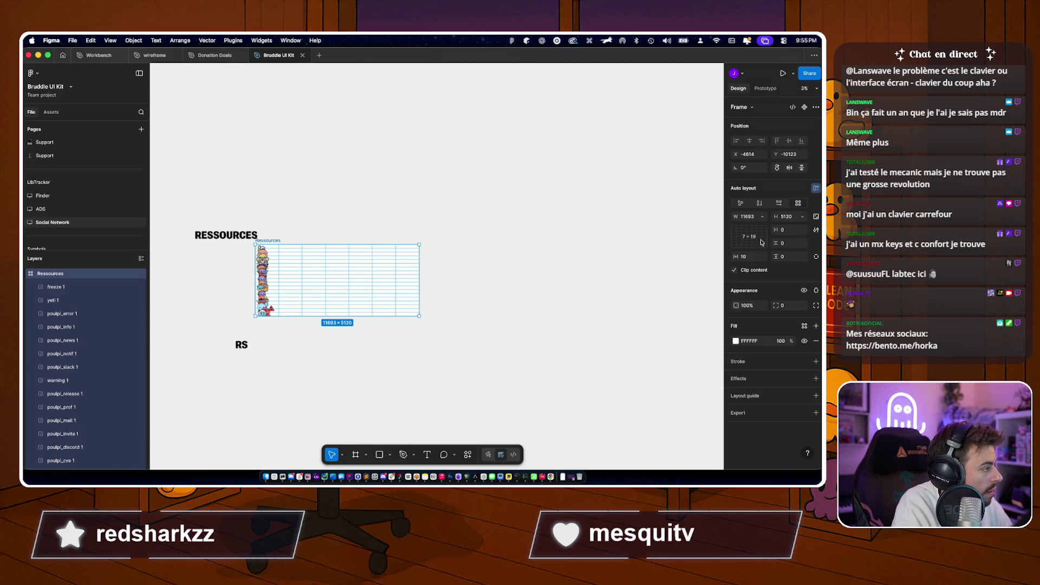